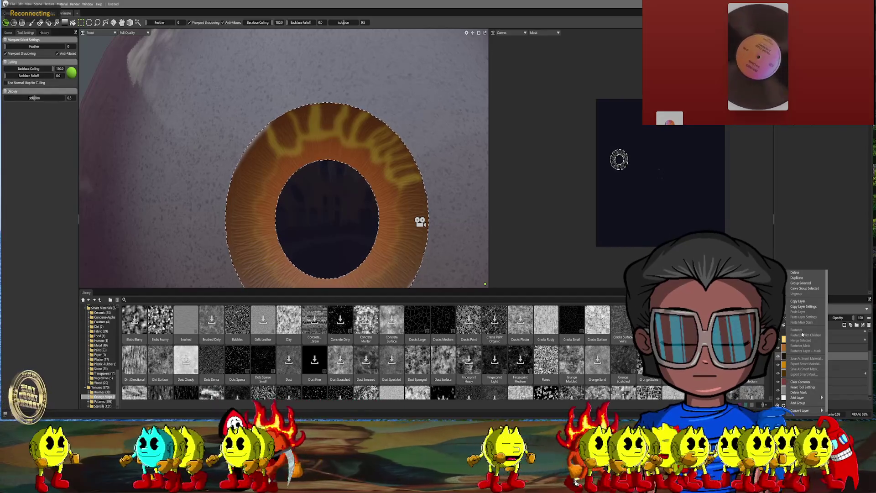
- Add a Hue/Saturation adjustment layer to the eye texture stack, then select the Details layer
mouse_move(807, 398)
mouse_move(838, 386)
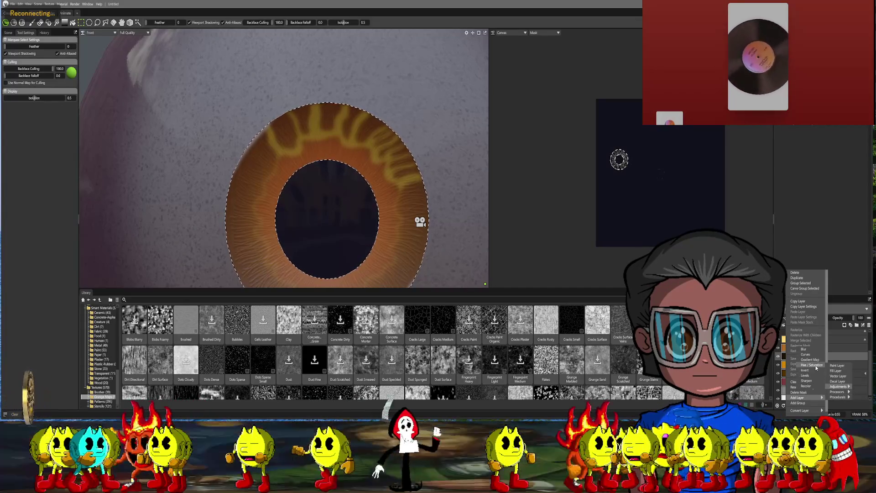
left_click(812, 365)
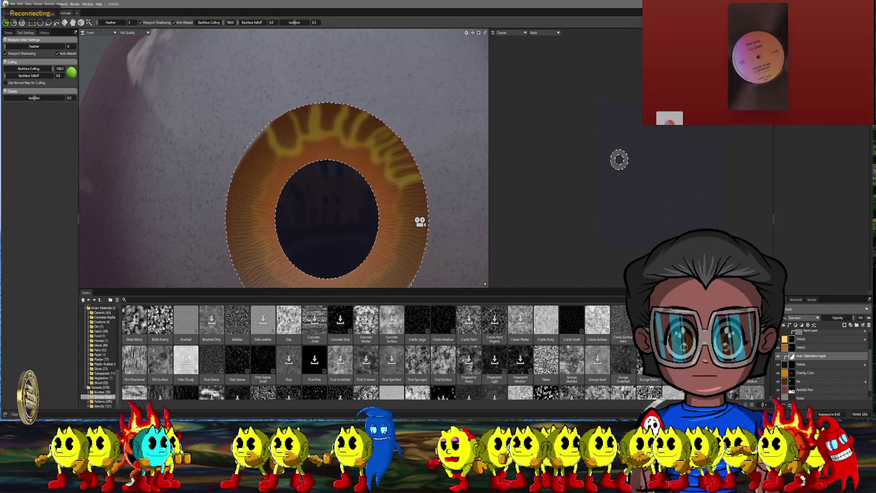
scroll(347, 182, "up", 5)
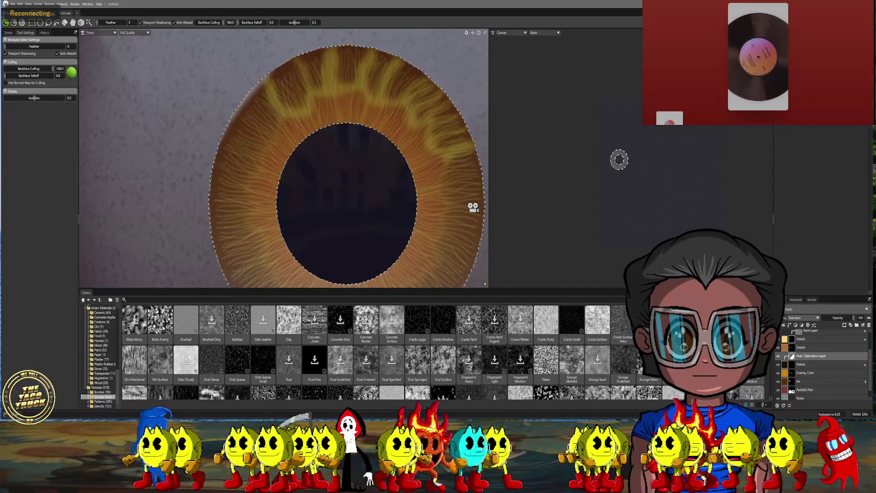
scroll(431, 149, "down", 3)
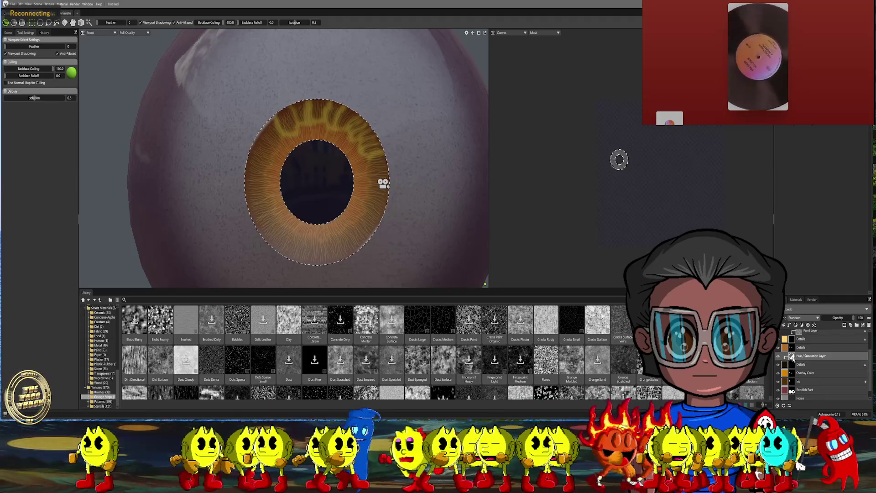
left_click(792, 364)
- Add a Blur adjustment layer above the Paint Layer in the iris texture stack
left_click(796, 356)
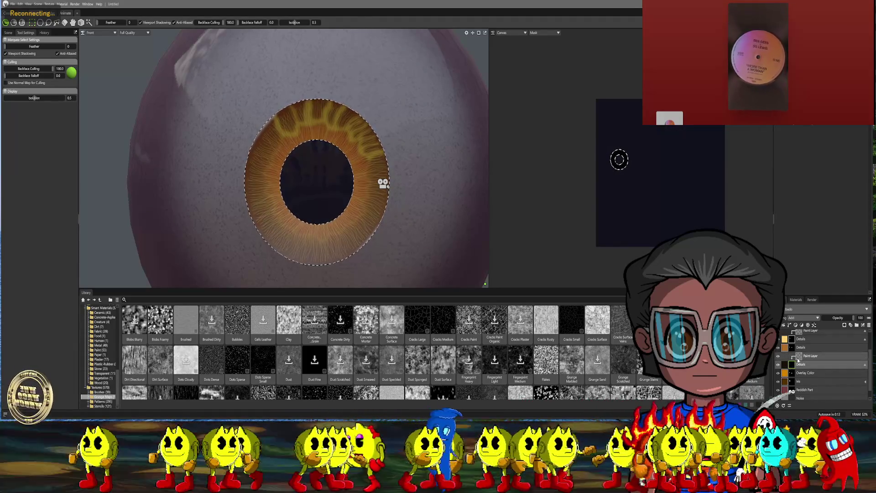
right_click(797, 357)
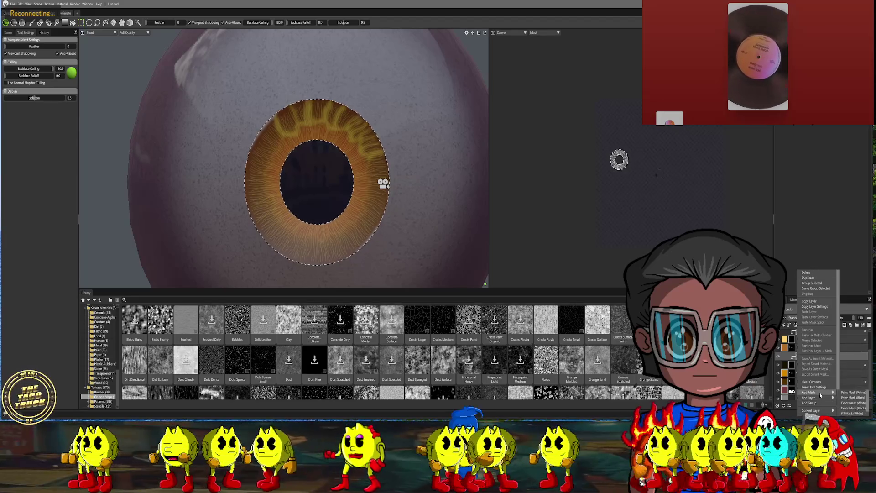
mouse_move(821, 400)
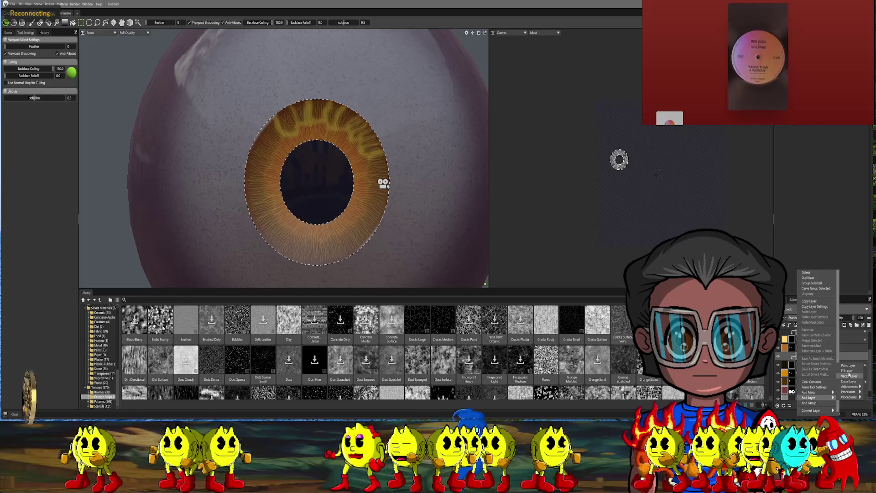
mouse_move(850, 386)
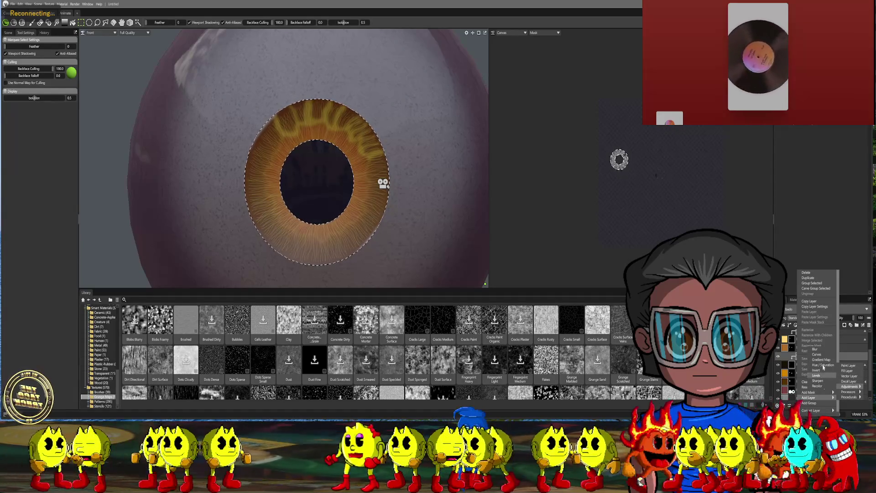
left_click(820, 348)
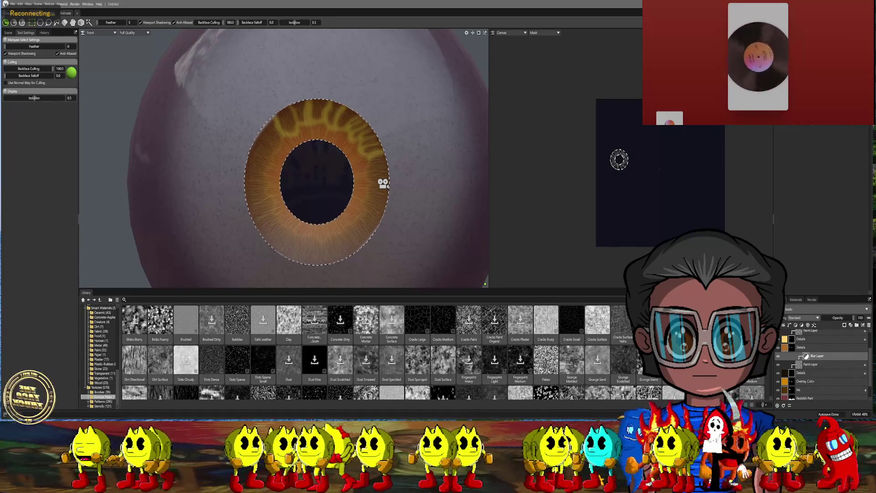
scroll(377, 122, "up", 4)
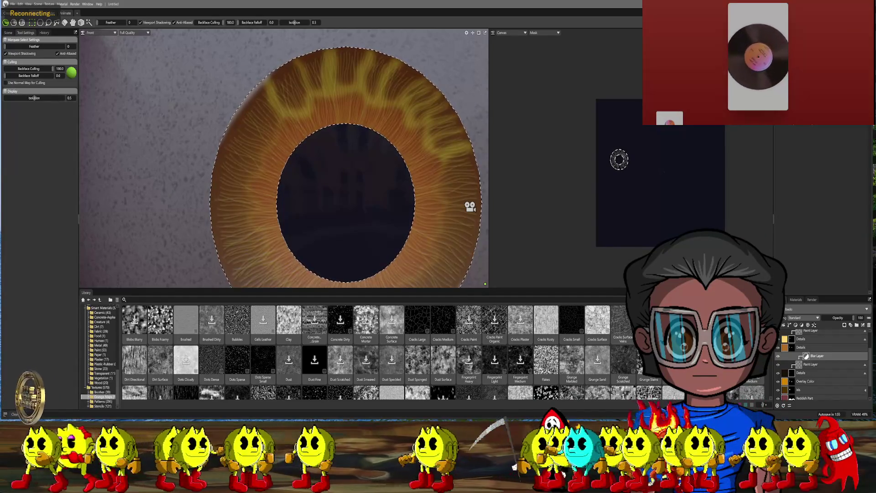
scroll(420, 102, "down", 3)
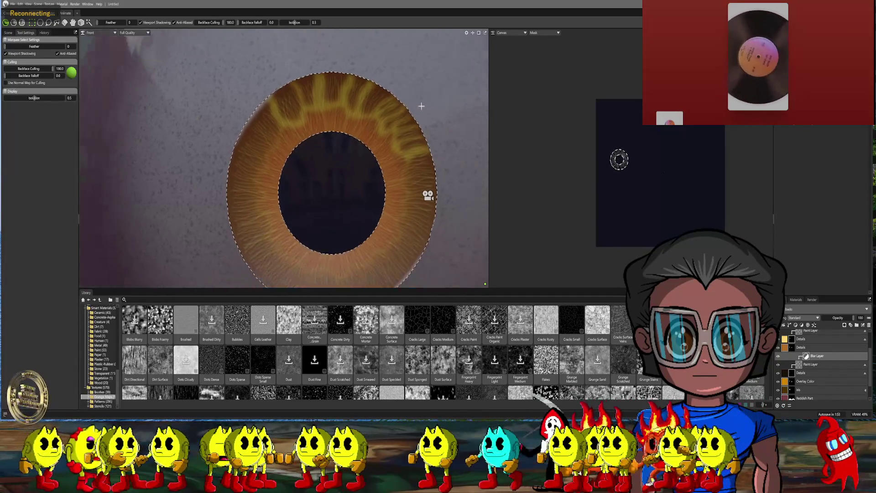
scroll(821, 365, "up", 3)
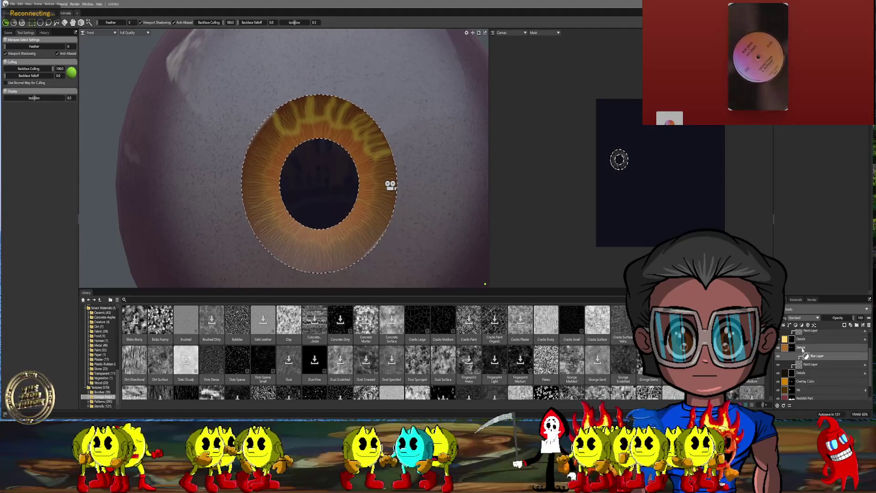
right_click(782, 360)
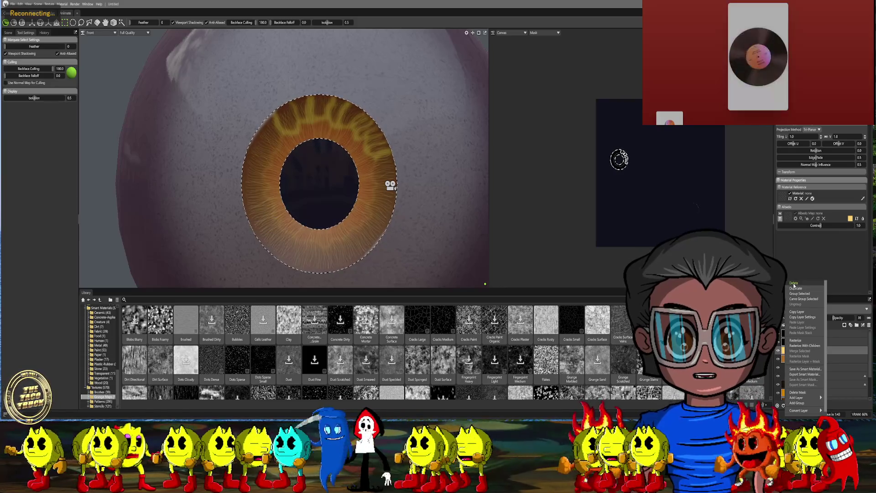
- Delete the yellow streak layer and move the Hue/Saturation layer into the Details group
left_click(794, 283)
scroll(324, 107, "up", 4)
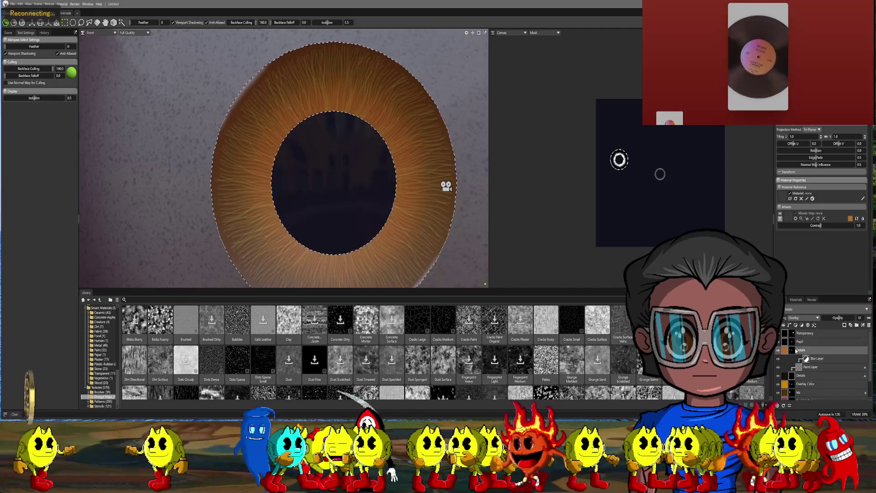
left_click(785, 375)
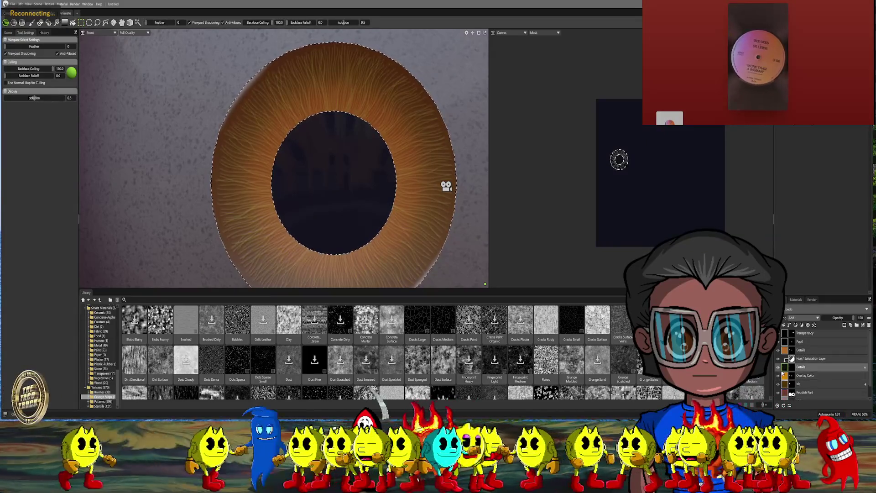
left_click_drag(810, 359, 836, 368)
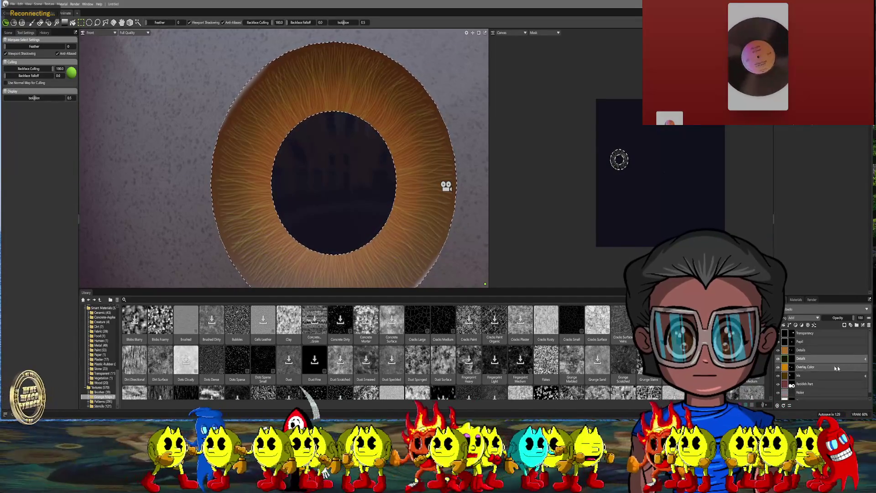
- Set the Details layer to Multiply blending and begin editing its Albedo colour
left_click(794, 350)
left_click(796, 318)
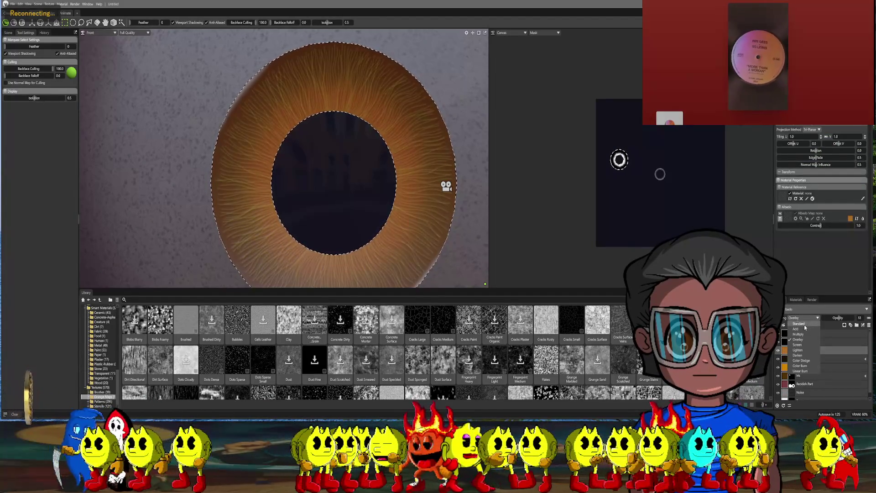
left_click(799, 334)
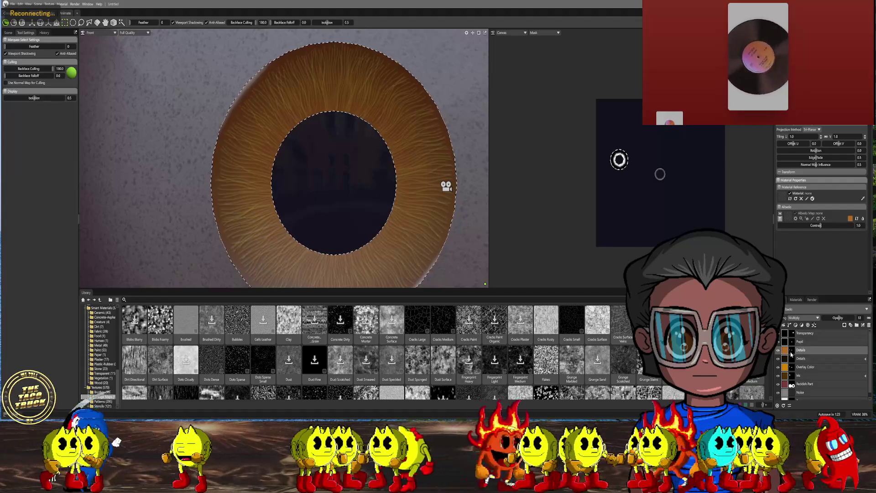
left_click(850, 219)
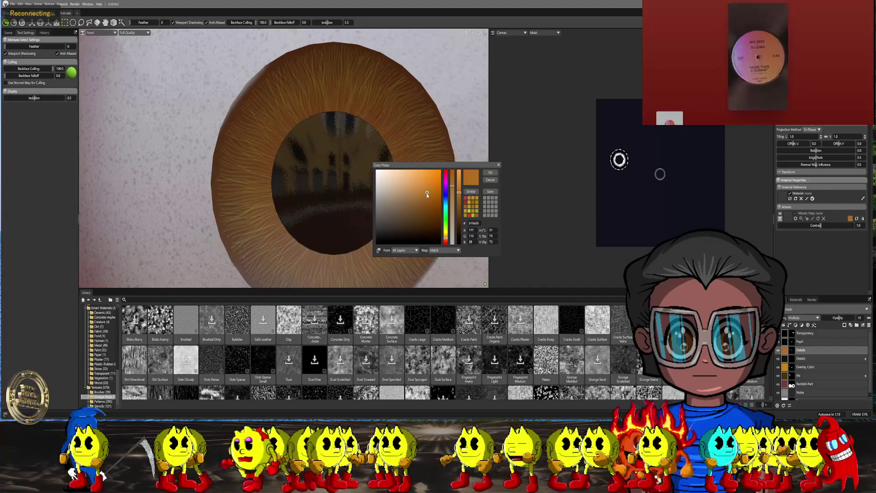
- Switch Details to Overlay blending and tint it deep reddish orange (a53e06)
mouse_move(426, 193)
left_mouse_down()
mouse_move(436, 203)
mouse_move(439, 184)
mouse_move(435, 210)
mouse_move(434, 174)
left_mouse_up()
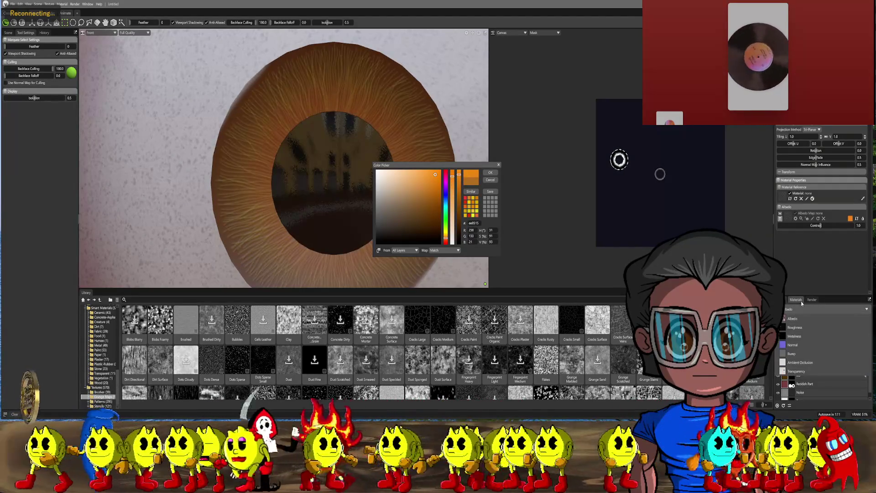
left_click(809, 318)
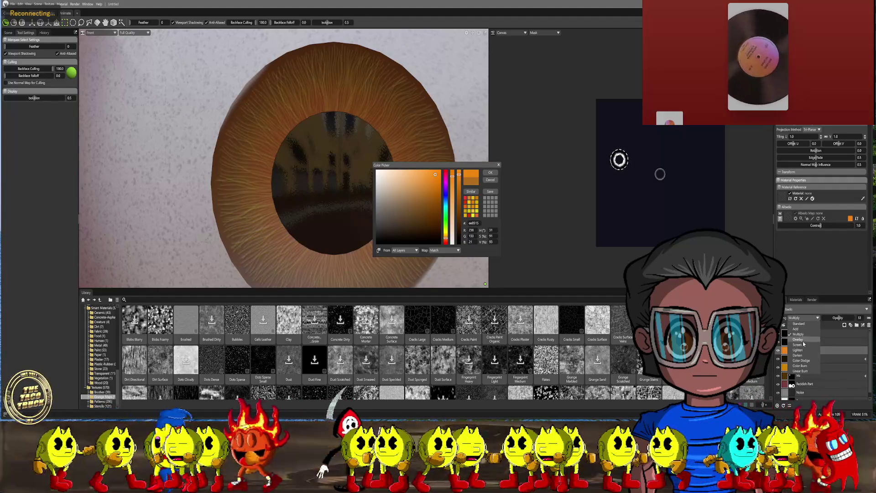
left_click(802, 340)
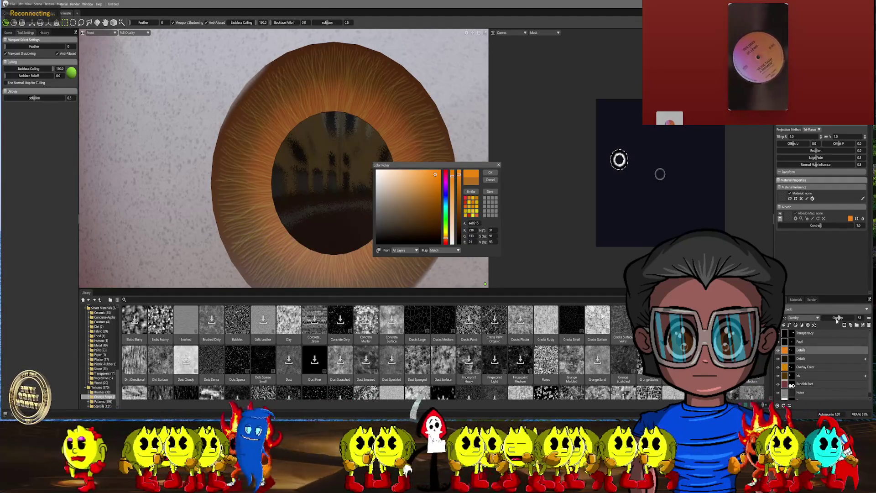
left_click_drag(434, 188, 440, 197)
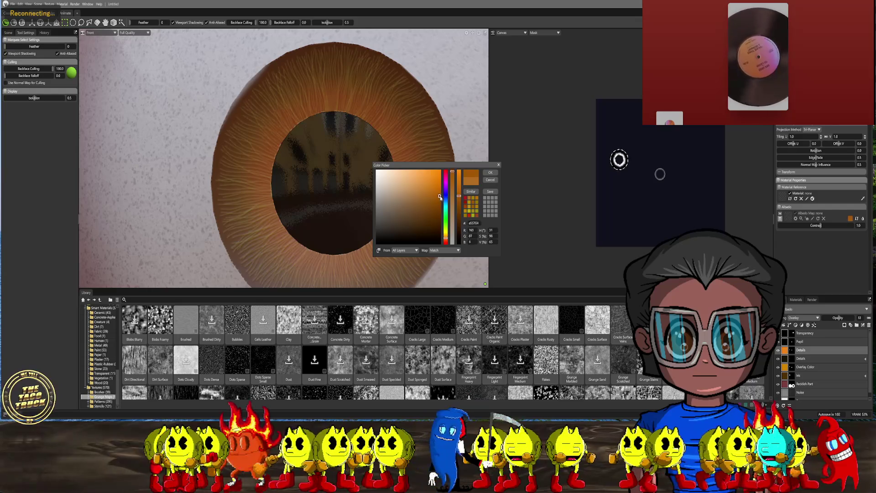
left_click(446, 239)
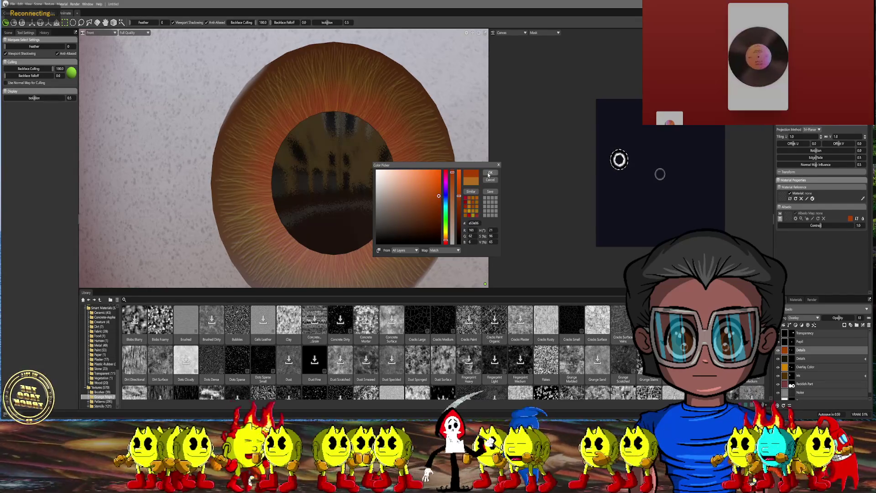
left_click(489, 174)
scroll(383, 152, "down", 3)
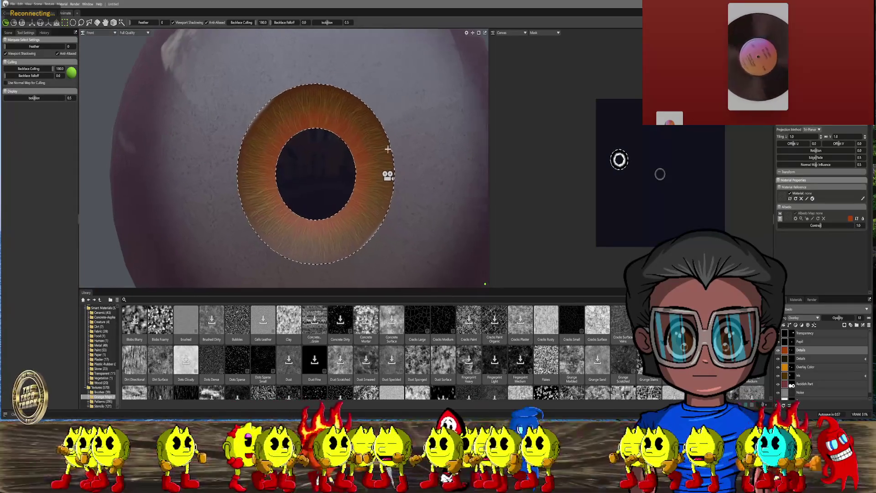
- Use UV island selection to select the eyeball's white sclera island
left_click(105, 22)
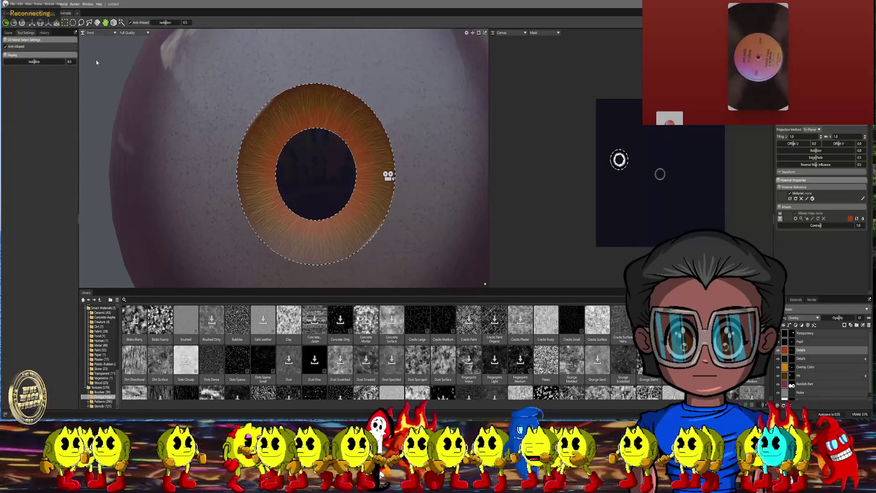
scroll(265, 131, "down", 3)
left_click(264, 130)
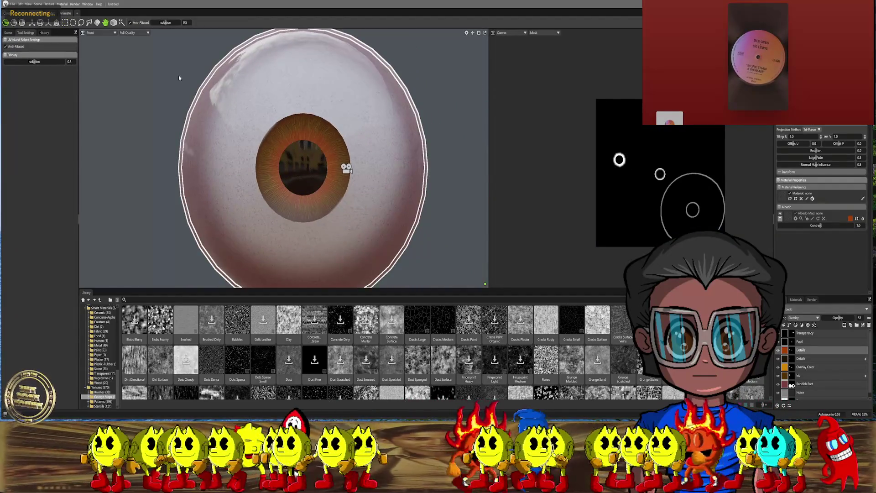
- View the eye through the main camera and show the scene outline and project settings
left_click(91, 32)
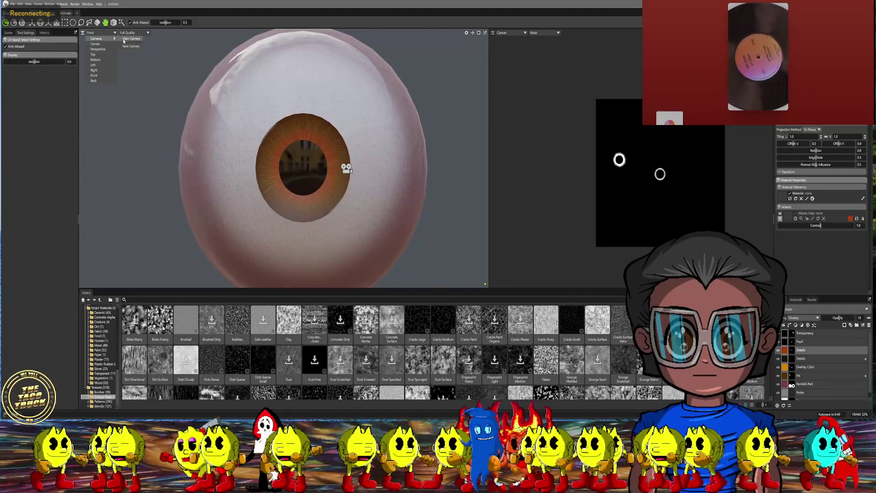
left_click(123, 41)
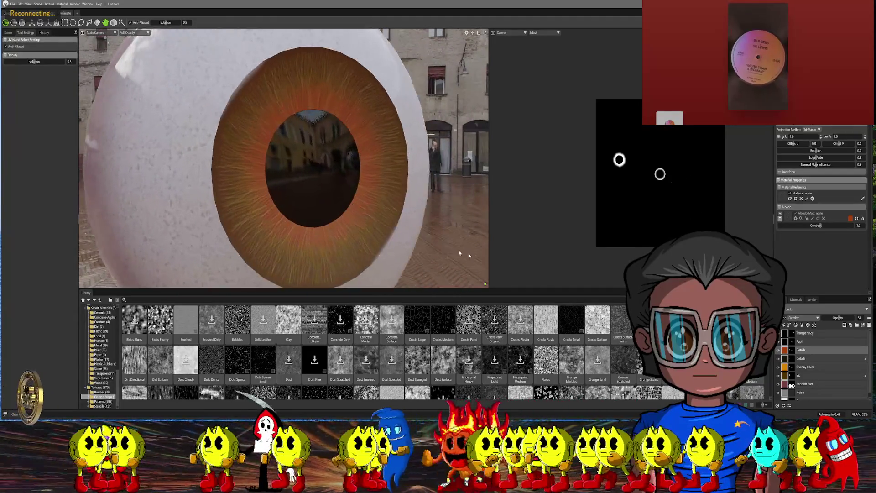
scroll(464, 233, "down", 3)
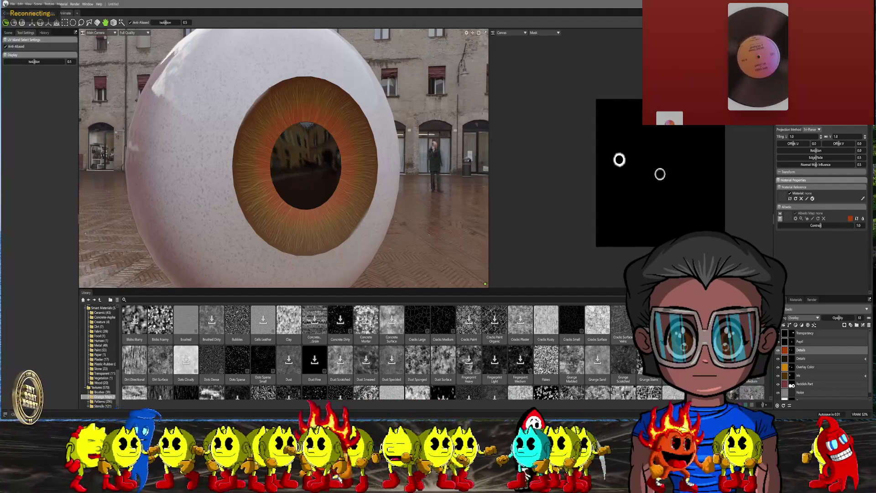
left_click(8, 33)
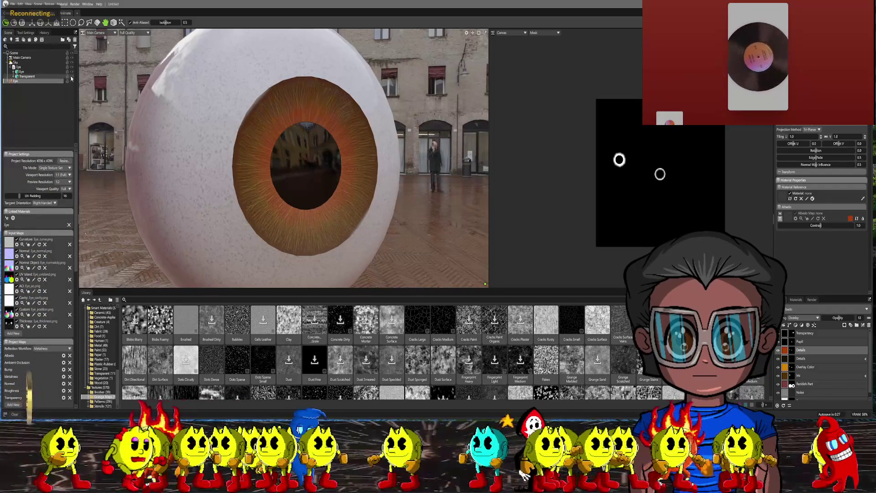
- Select the Transparent mesh, open the Eye texture project, and show the Transparency layer settings
left_click(46, 77)
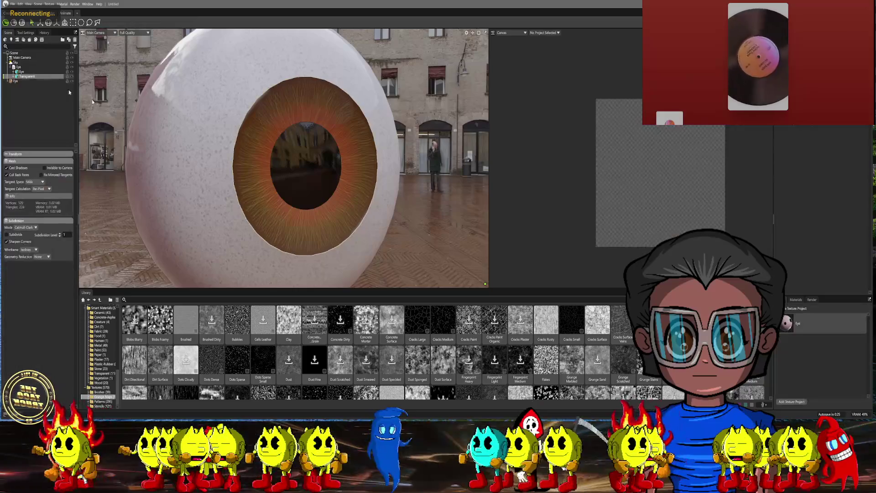
left_click(790, 324)
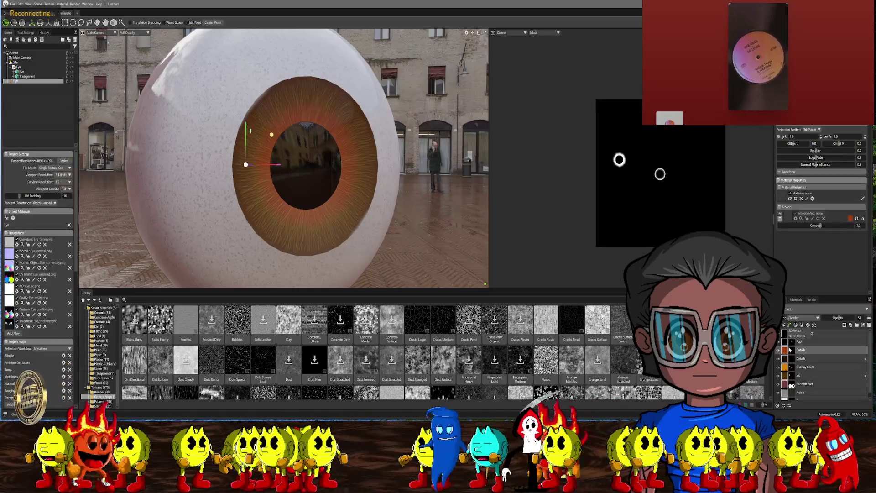
left_click(790, 325)
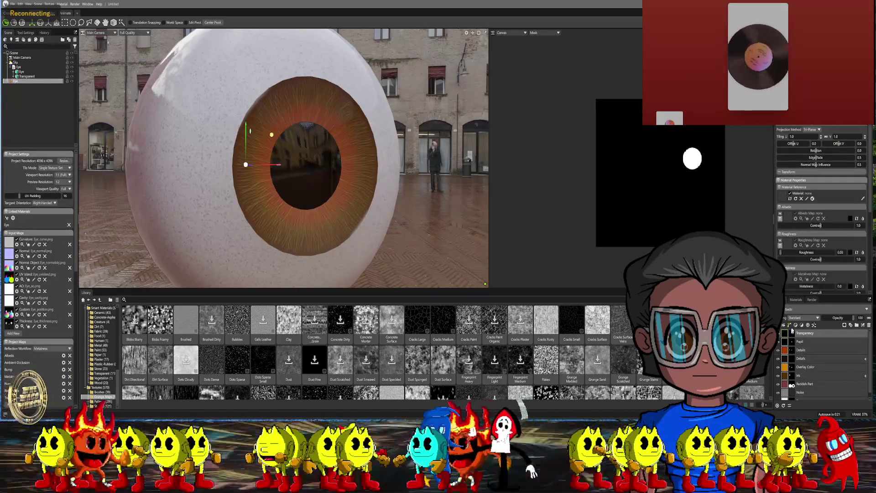
scroll(797, 289, "down", 5)
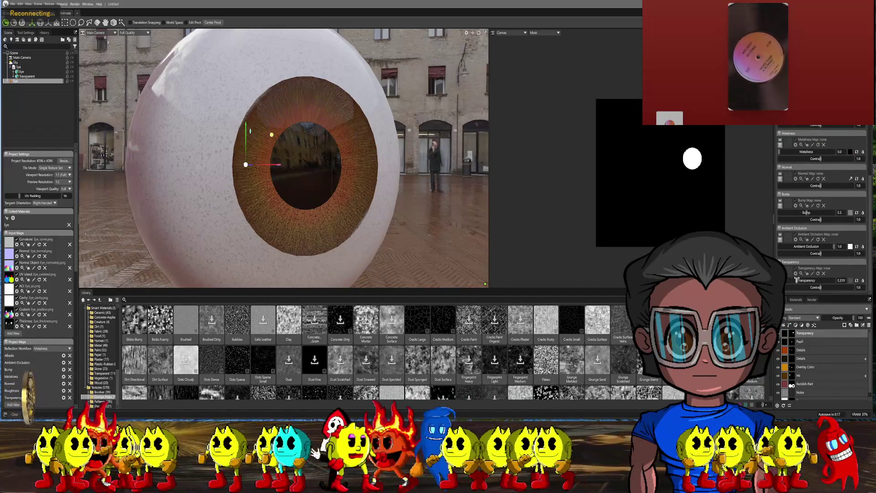
- Orbit and zoom the view onto the iris, then select the Details layer
mouse_move(460, 216)
middle_mouse_down()
mouse_move(385, 221)
mouse_move(450, 225)
mouse_move(435, 209)
middle_mouse_up()
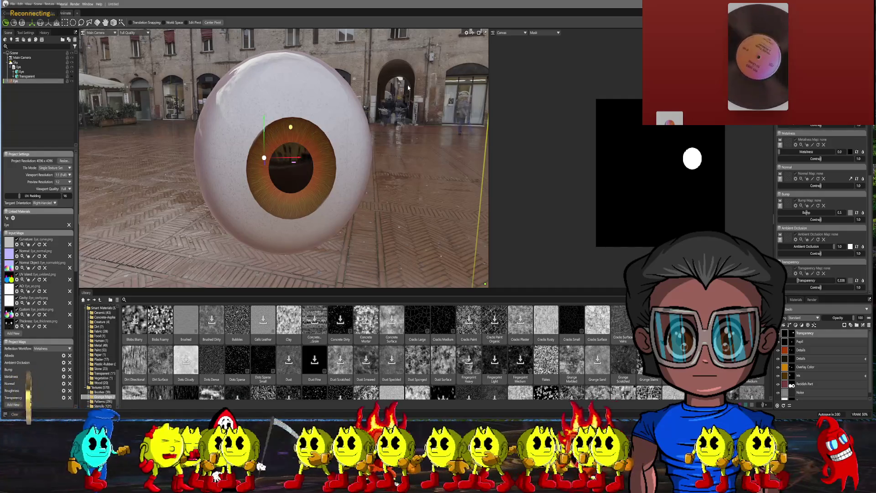
scroll(393, 136, "up", 5)
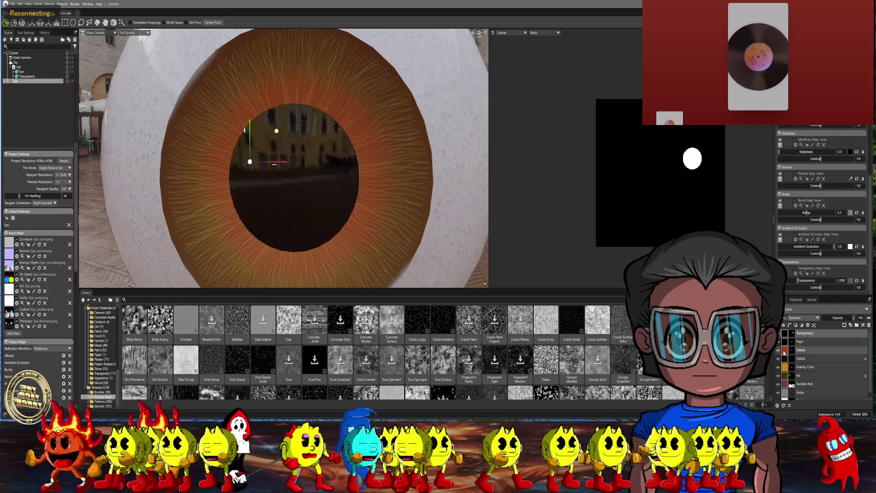
left_click(784, 351)
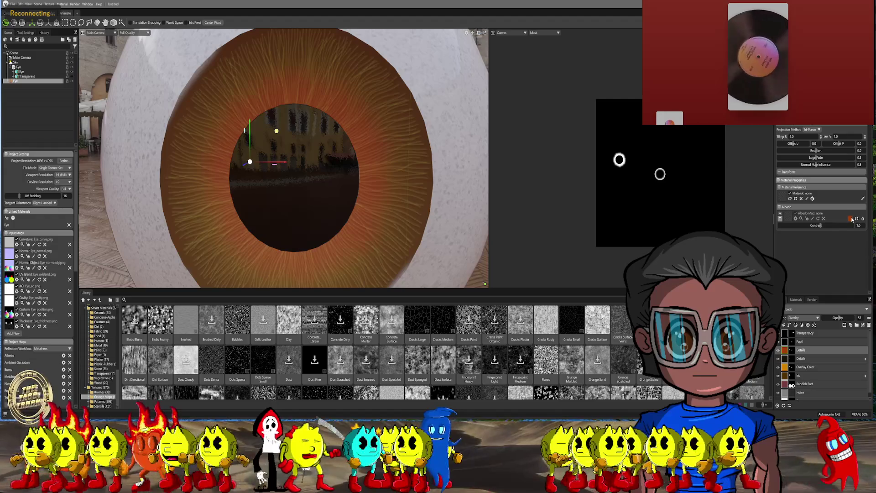
- Add a Hue / Saturation adjustment layer to the eye texture stack and reselect the Details layer
right_click(785, 351)
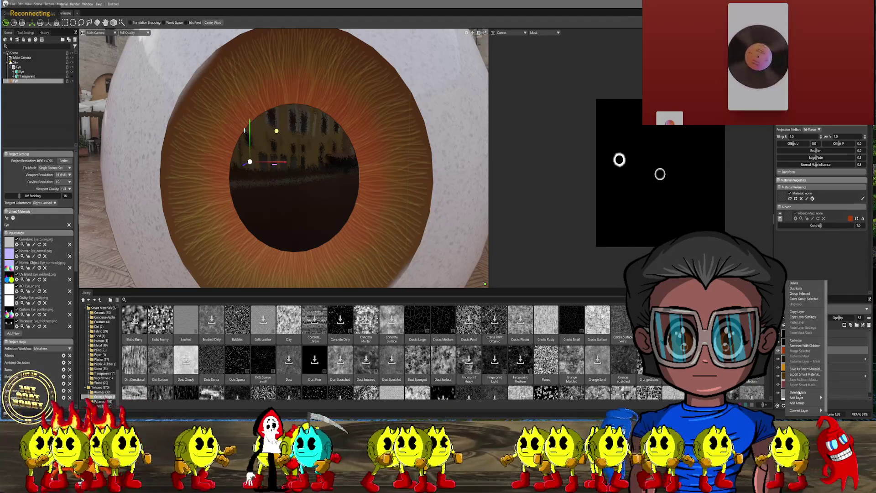
mouse_move(796, 397)
mouse_move(837, 386)
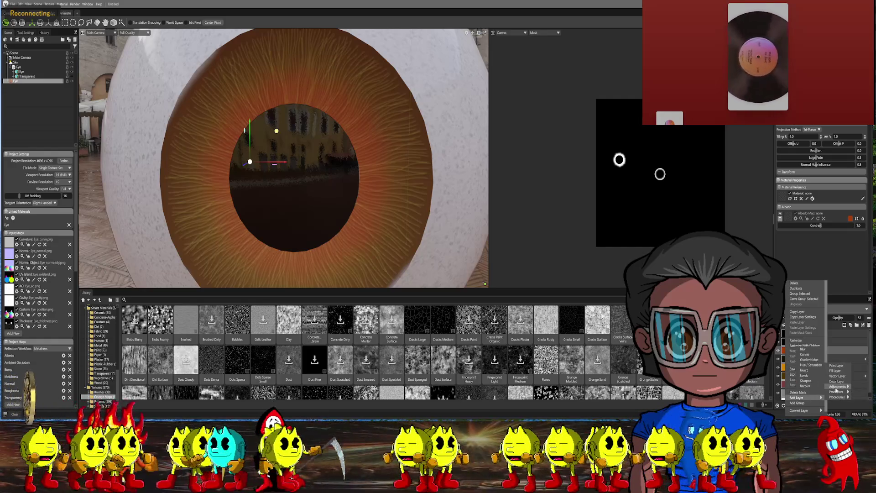
left_click(811, 364)
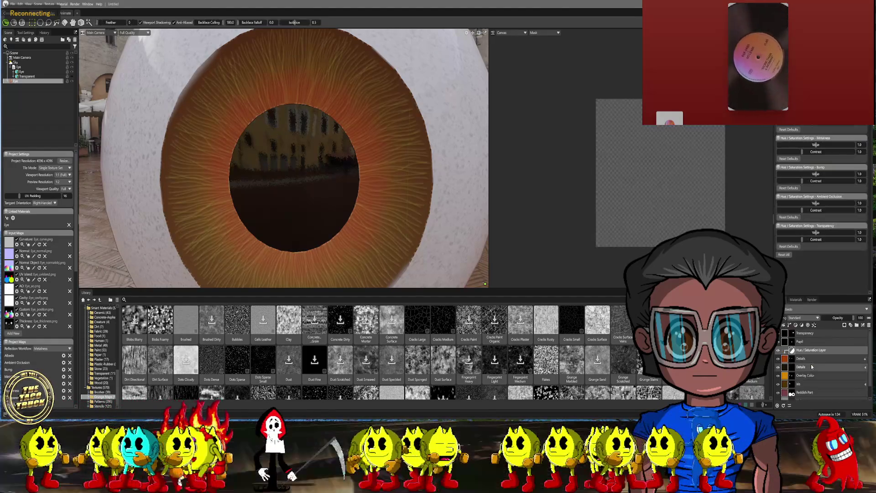
scroll(821, 191, "down", 1)
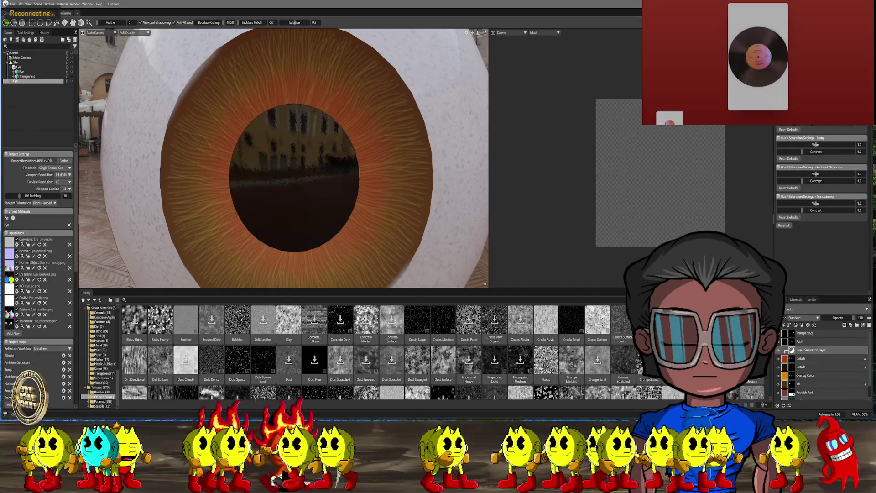
scroll(821, 178, "down", 3)
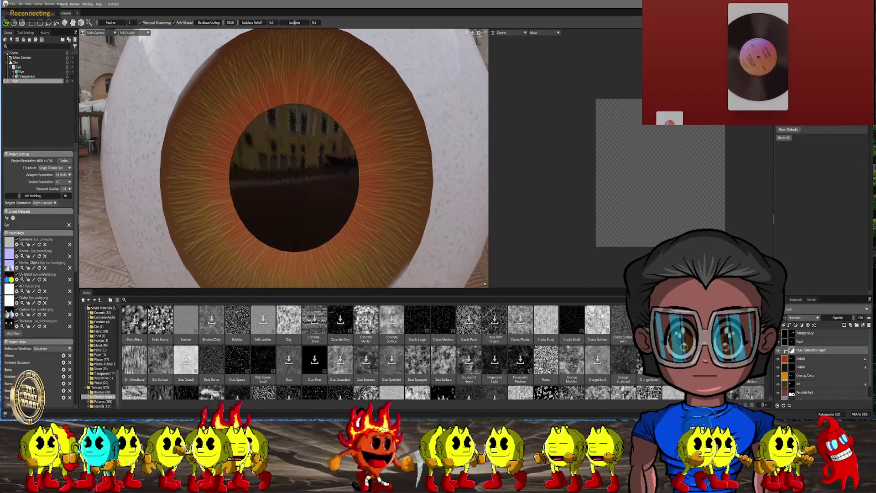
scroll(821, 183, "down", 1)
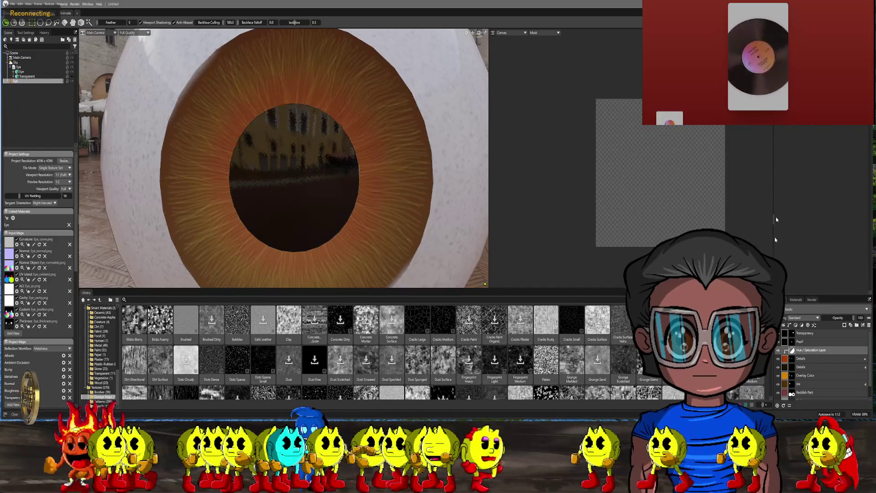
left_click(789, 359)
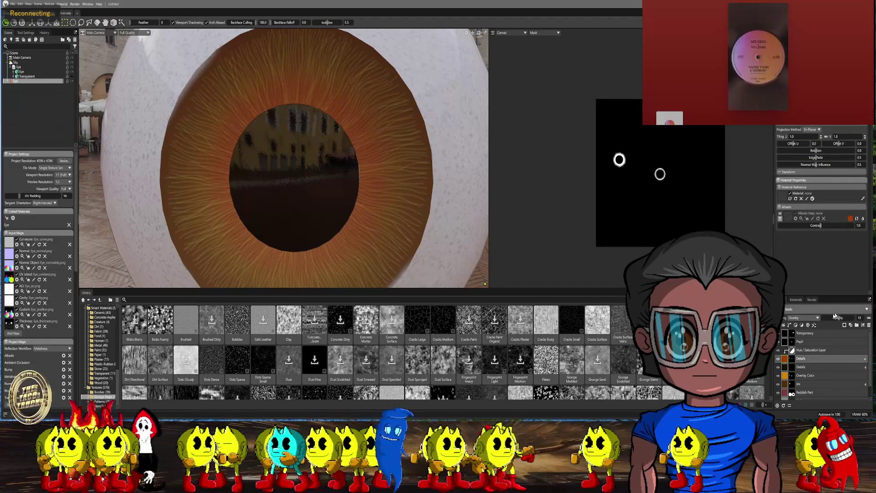
- Try Multiply on the Details layer, revert to Overlay, and raise its opacity from 53 to 69
left_click(816, 318)
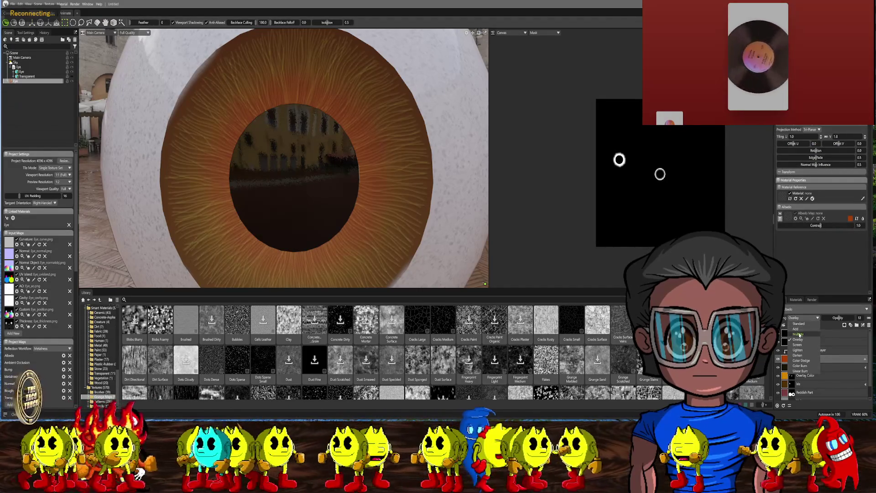
left_click(798, 334)
left_click(808, 320)
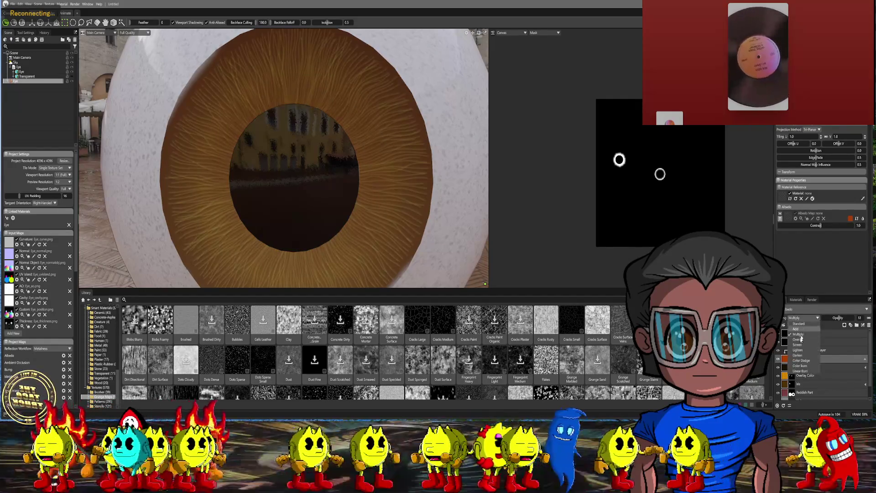
left_click(799, 338)
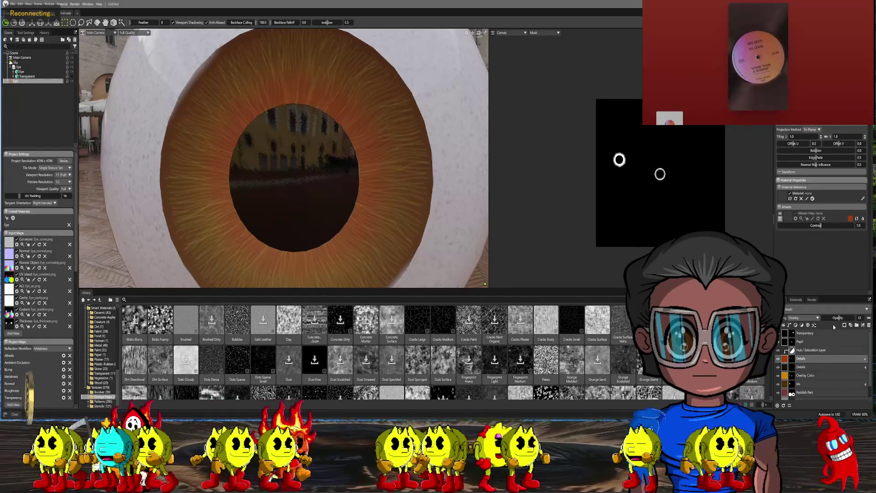
left_click_drag(839, 319, 848, 317)
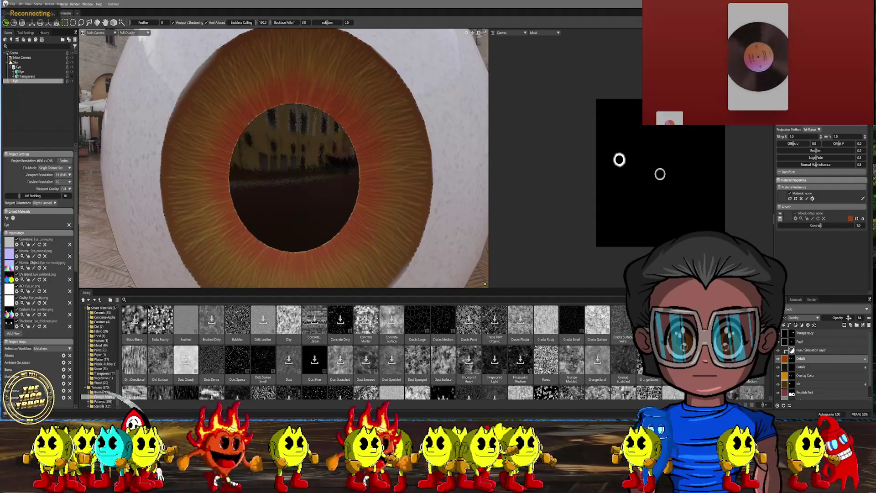
scroll(384, 153, "down", 5)
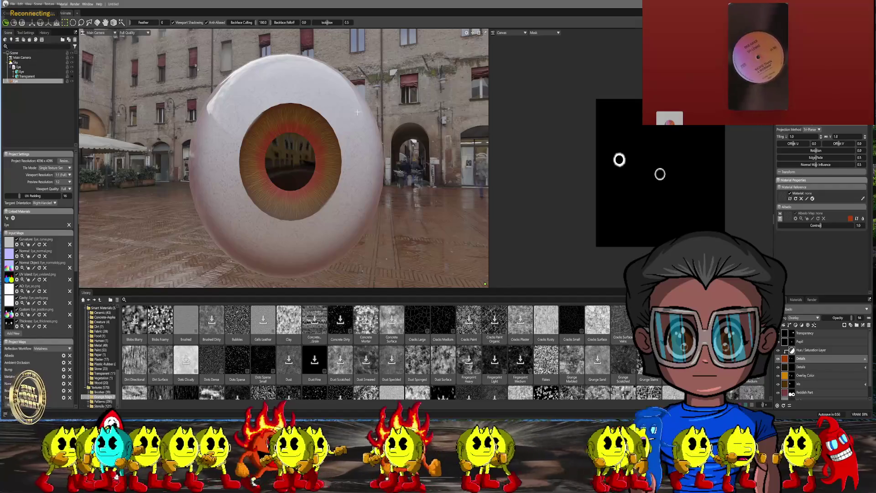
- Lower the Details opacity to 63, orbit to check the iris, and delete the Hue / Saturation layer
scroll(357, 111, "up", 5)
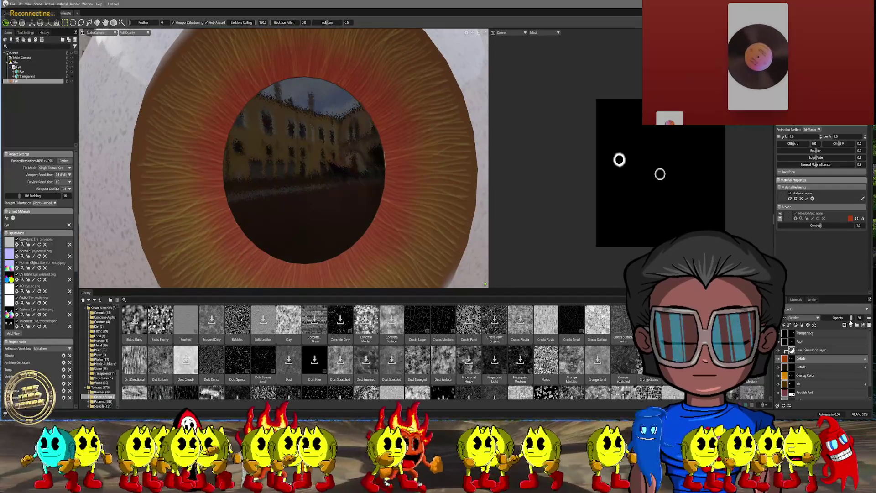
left_click_drag(851, 318, 842, 317)
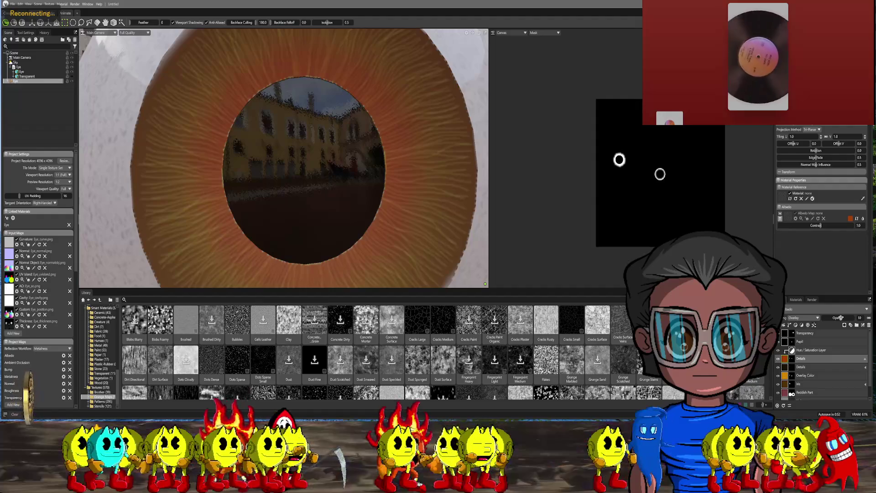
scroll(354, 232, "down", 5)
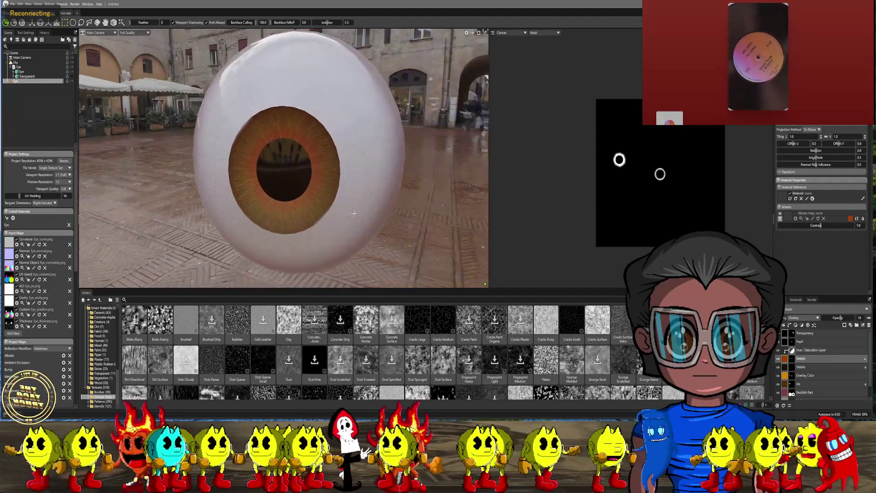
mouse_move(354, 213)
middle_mouse_down()
mouse_move(413, 204)
mouse_move(352, 230)
mouse_move(326, 225)
mouse_move(332, 180)
mouse_move(401, 168)
mouse_move(794, 283)
middle_mouse_up()
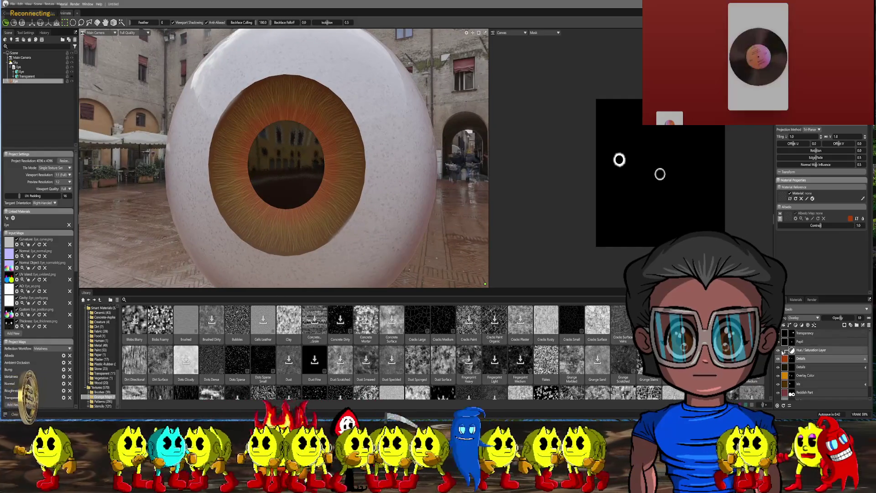
left_click(864, 359)
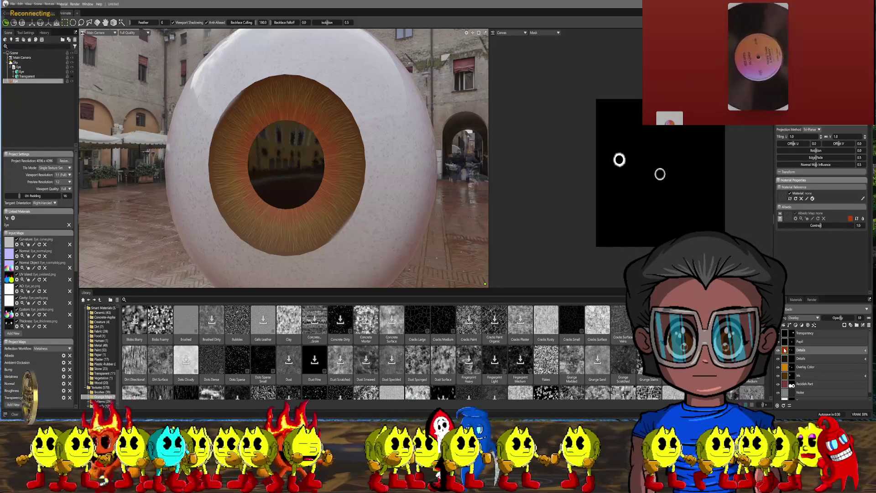
- Change the Details layer's albedo tint to a deeper orange (af470e)
left_click(851, 219)
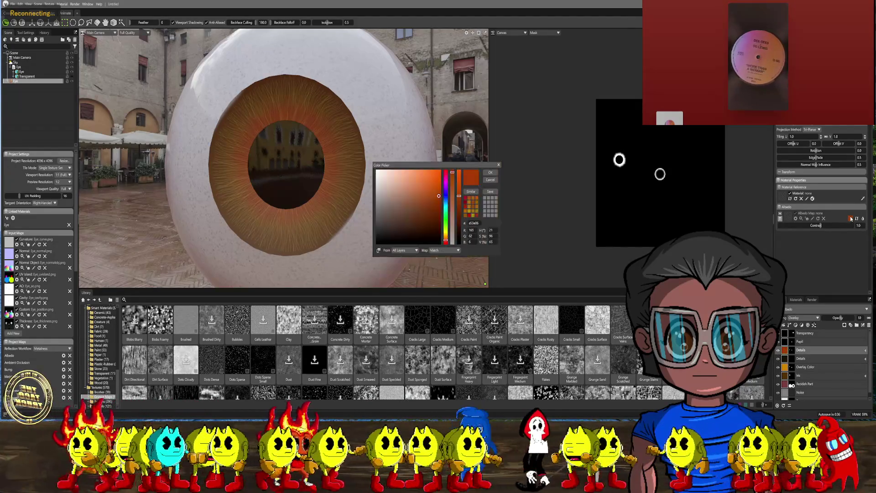
left_click(426, 188)
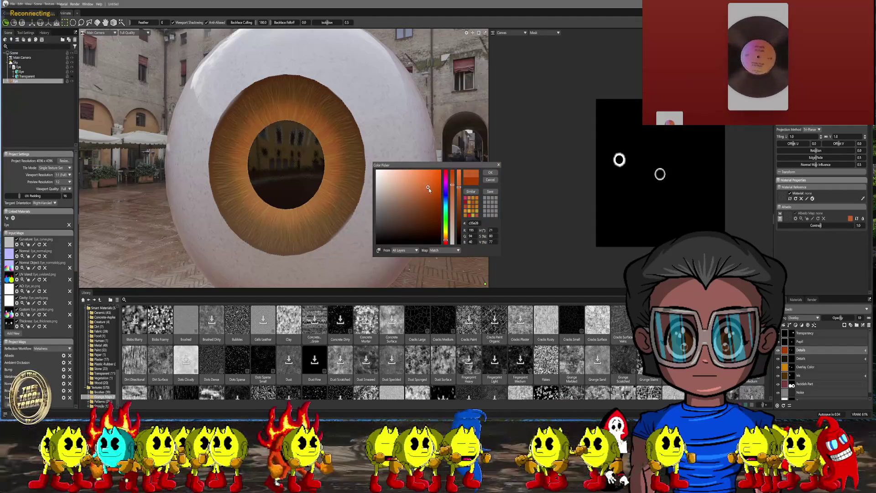
left_click_drag(429, 188, 436, 193)
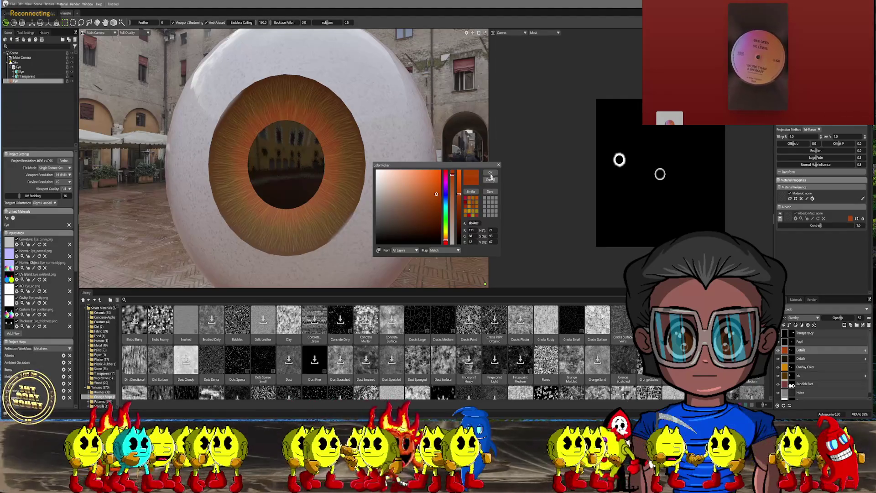
left_click(491, 175)
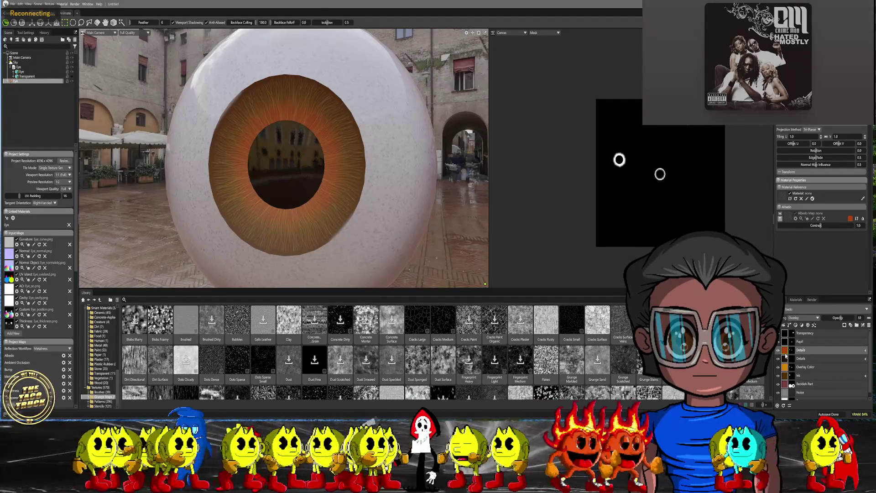
- Add a new fill layer to the stack and bring up its blend-mode list
left_click(784, 325)
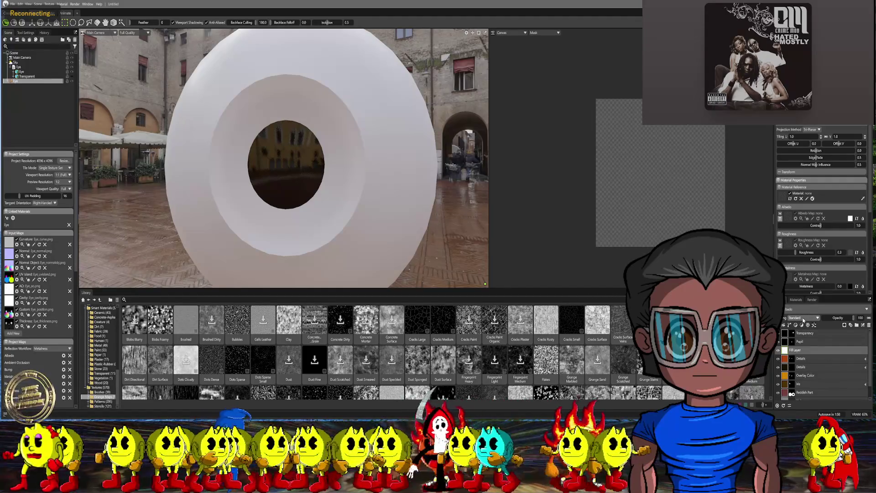
left_click(800, 317)
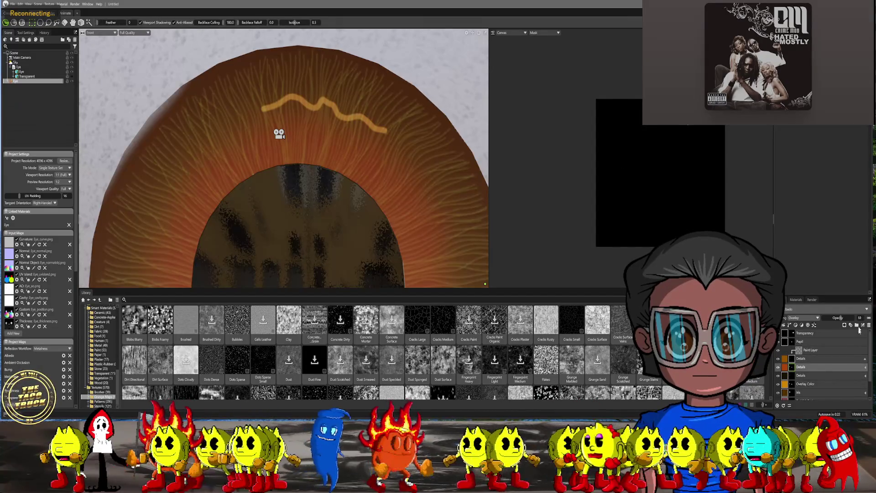
- Erase the earlier wavy line on the upper Details paint layer with a size-6 brush, Lazy Mouse 0
left_click(780, 358)
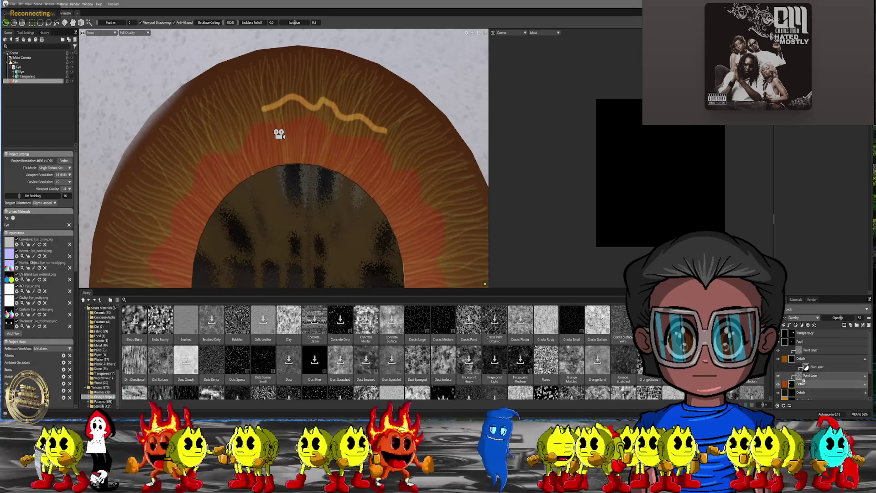
left_click(799, 350)
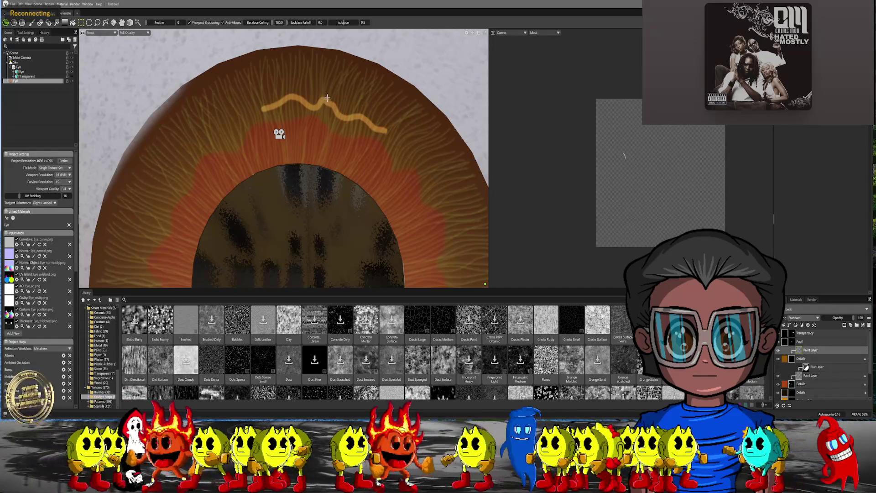
scroll(305, 174, "up", 3)
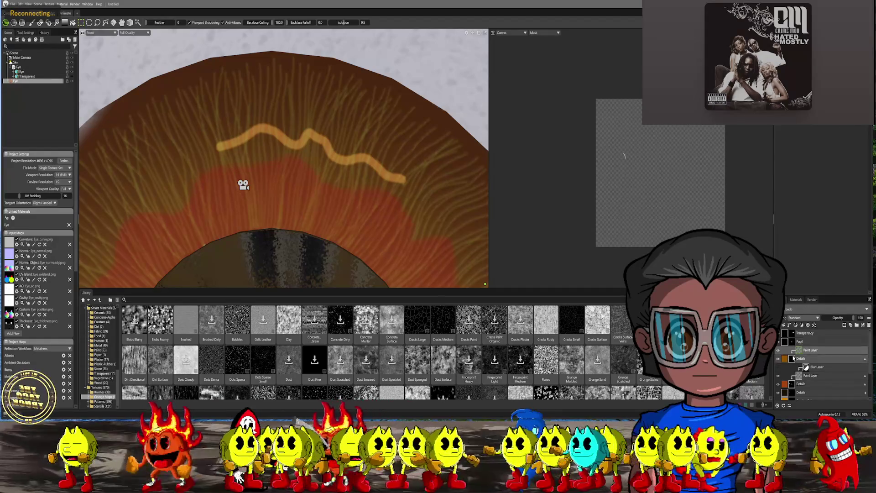
key("b")
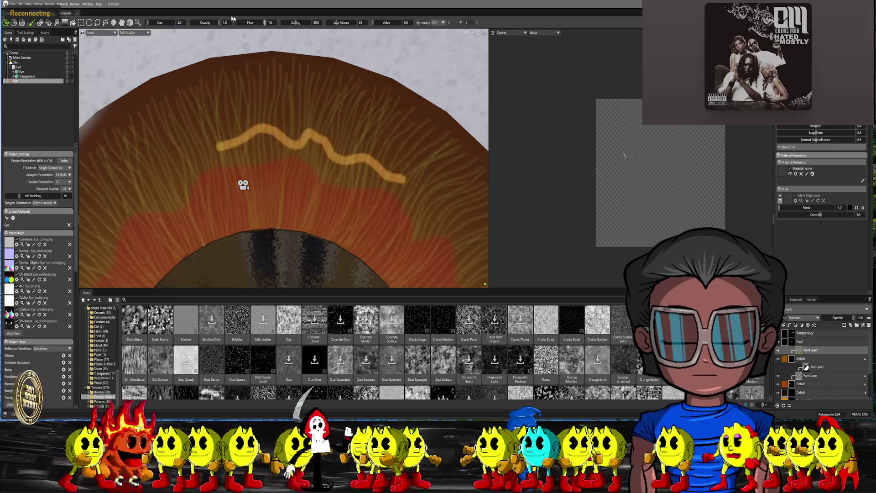
left_click(337, 22)
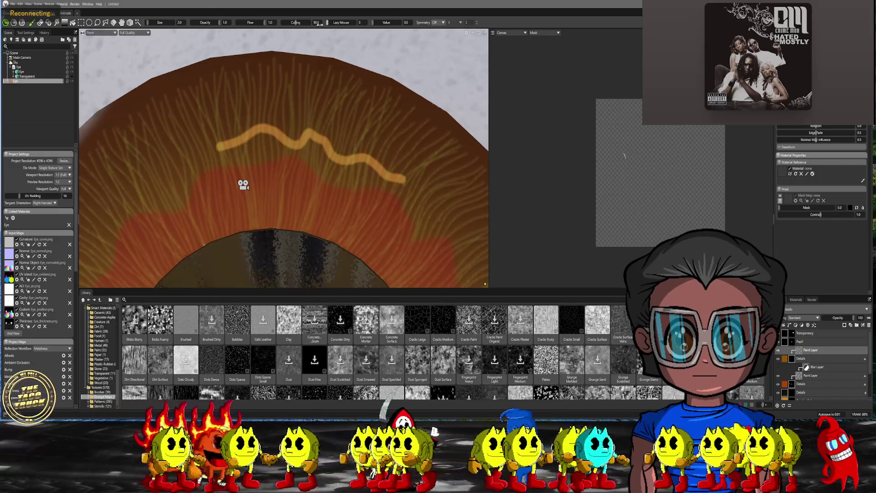
key("bracketright")
key("bracketright")
key("bracketright")
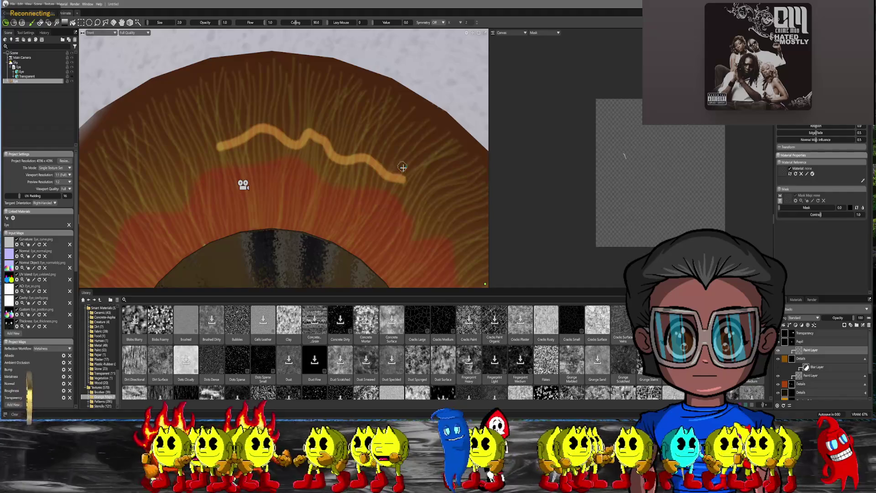
key("bracketright")
mouse_move(404, 173)
left_mouse_down("ctrl")
mouse_move(317, 142)
mouse_move(215, 143)
left_mouse_up("ctrl")
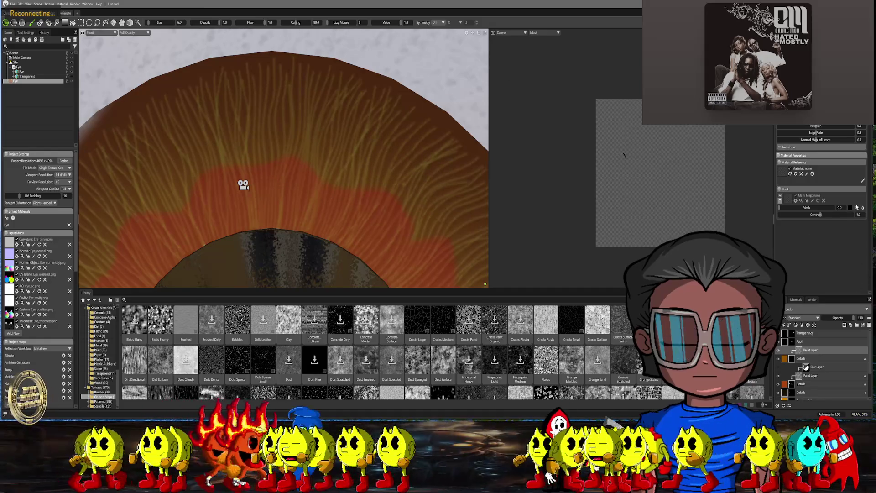
- Paint a new wavy light-orange streak with mask value 1.0, brush size 2, Lazy Mouse 35
left_click(840, 208)
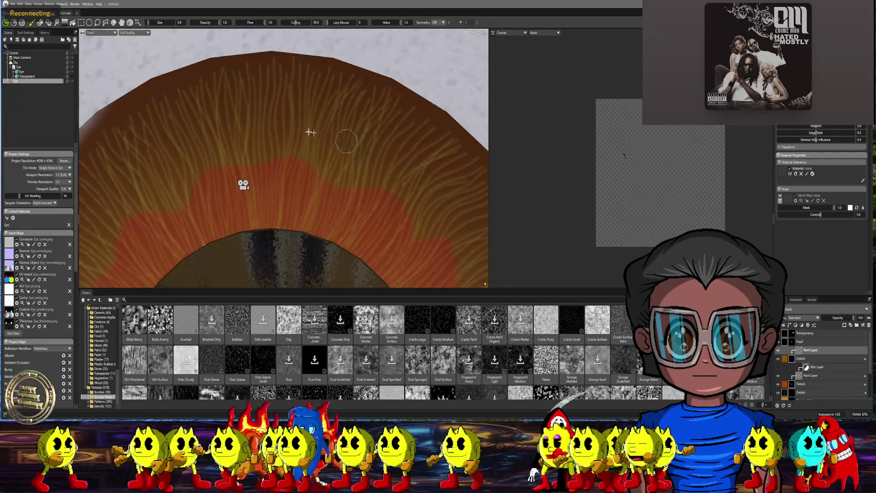
key("bracketleft")
key("bracketleft")
key("bracketleft")
key("bracketright")
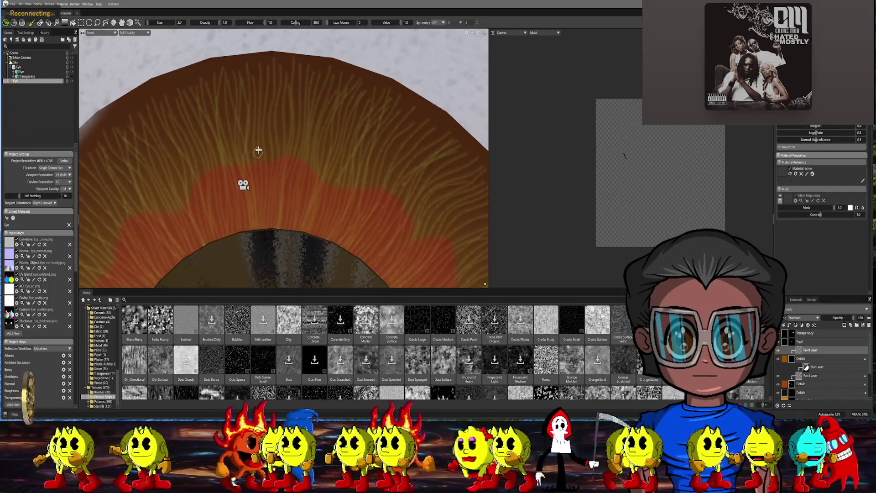
left_click_drag(334, 25, 339, 23)
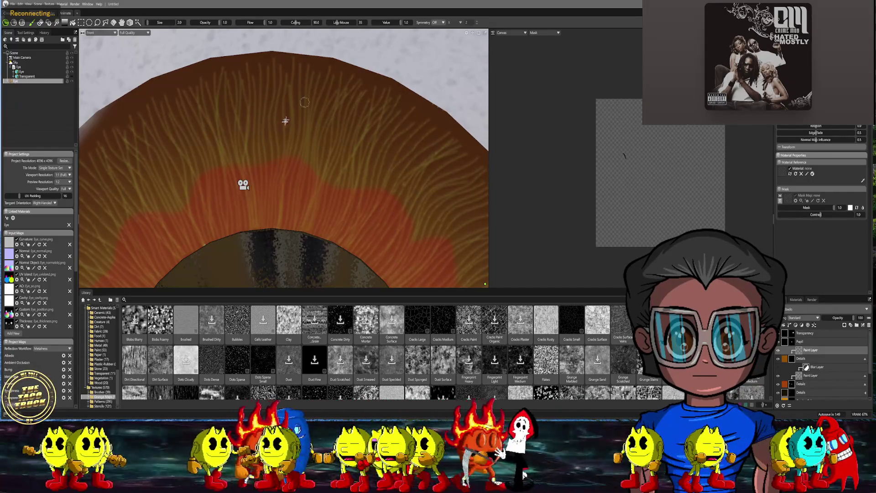
mouse_move(250, 163)
left_mouse_down()
mouse_move(294, 152)
mouse_move(338, 183)
mouse_move(398, 194)
mouse_move(414, 226)
mouse_move(412, 241)
left_mouse_up()
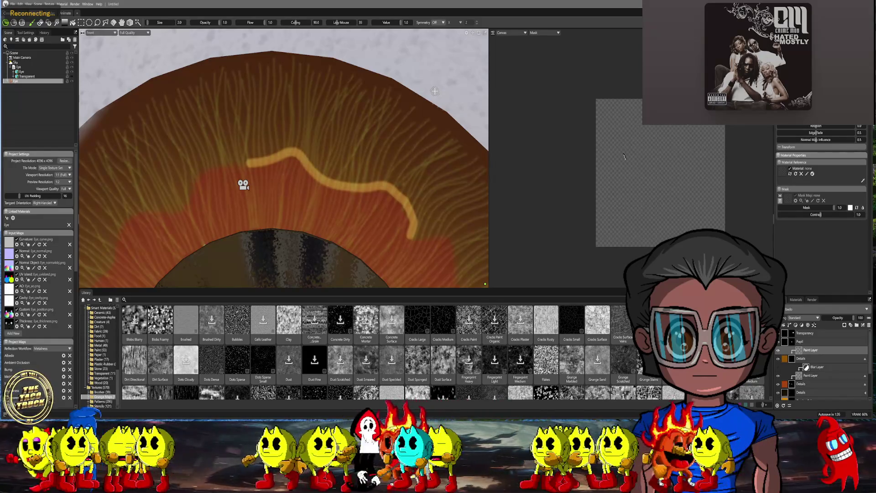
mouse_move(307, 90)
middle_mouse_down()
mouse_move(319, 125)
mouse_move(256, 86)
mouse_move(293, 122)
middle_mouse_up()
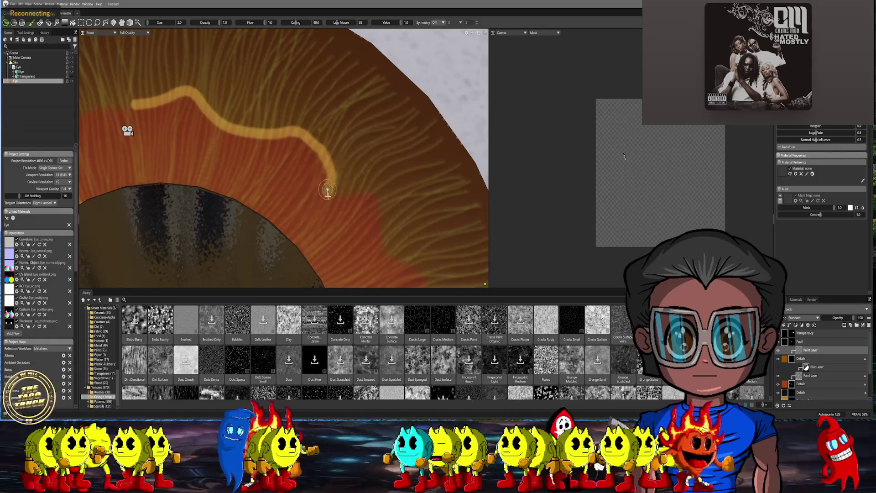
- Paint the wavy streak further down the iris to end beside the pupil's right edge
mouse_move(327, 190)
left_mouse_down()
mouse_move(372, 192)
mouse_move(383, 243)
mouse_move(414, 262)
left_mouse_up()
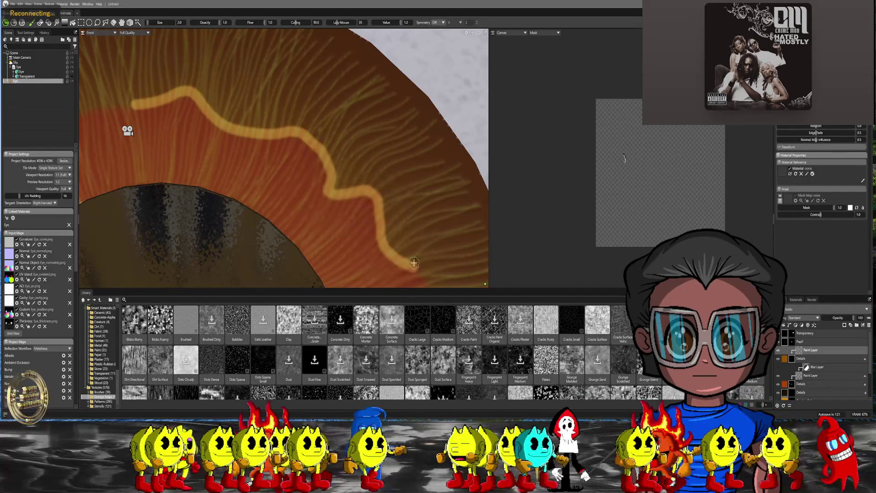
scroll(414, 263, "down", 8)
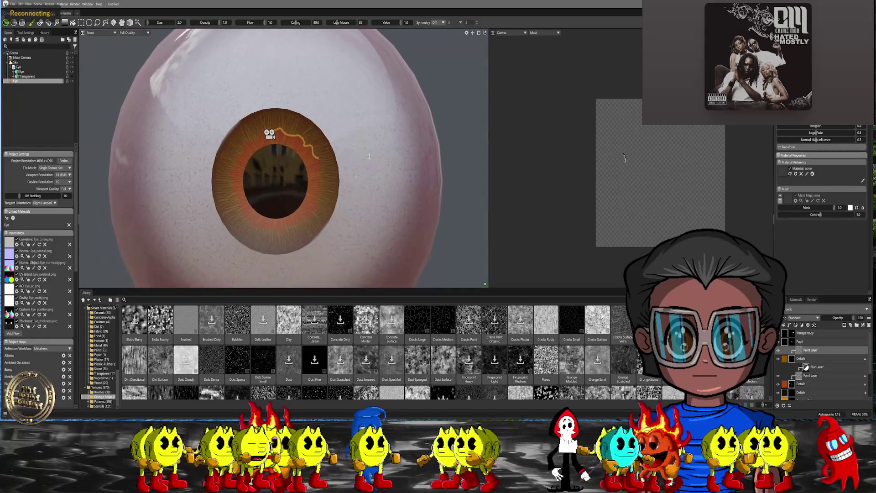
scroll(329, 165, "up", 2)
scroll(329, 164, "up", 6)
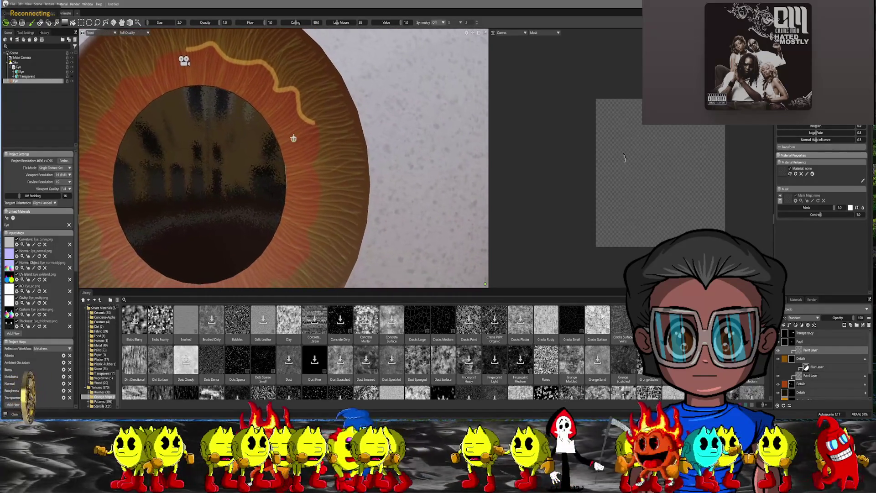
scroll(320, 154, "up", 3)
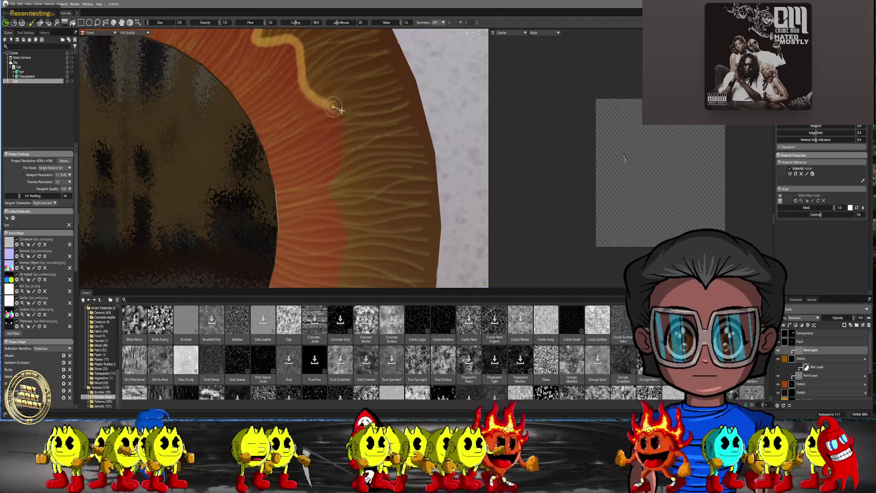
mouse_move(330, 106)
left_mouse_down()
mouse_move(345, 126)
mouse_move(336, 206)
mouse_move(346, 239)
mouse_move(336, 203)
left_mouse_up()
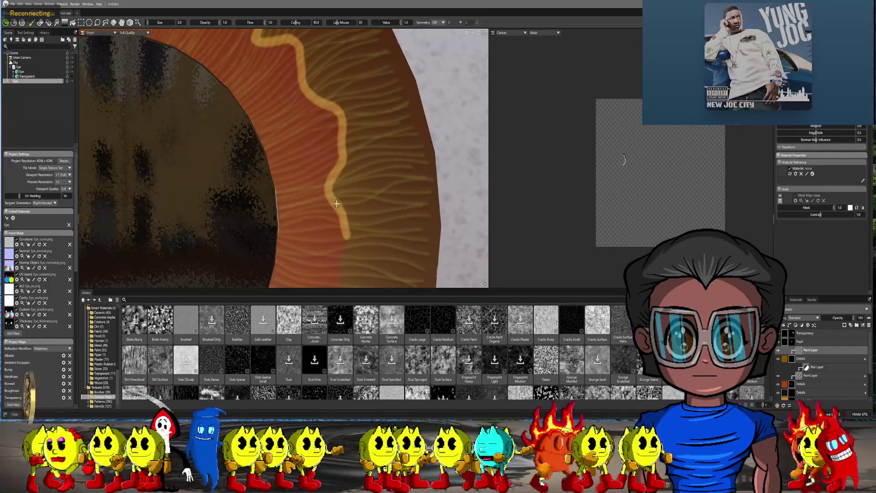
scroll(340, 192, "down", 5)
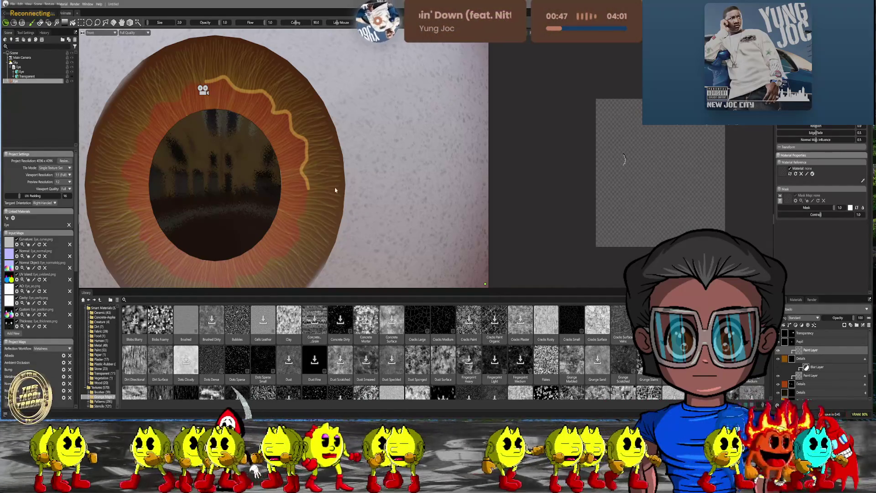
mouse_move(334, 191)
middle_mouse_down()
mouse_move(344, 173)
mouse_move(294, 176)
middle_mouse_up()
- Carry the wavy line down the right side and around the bottom of the pupil
scroll(344, 173, "up", 8)
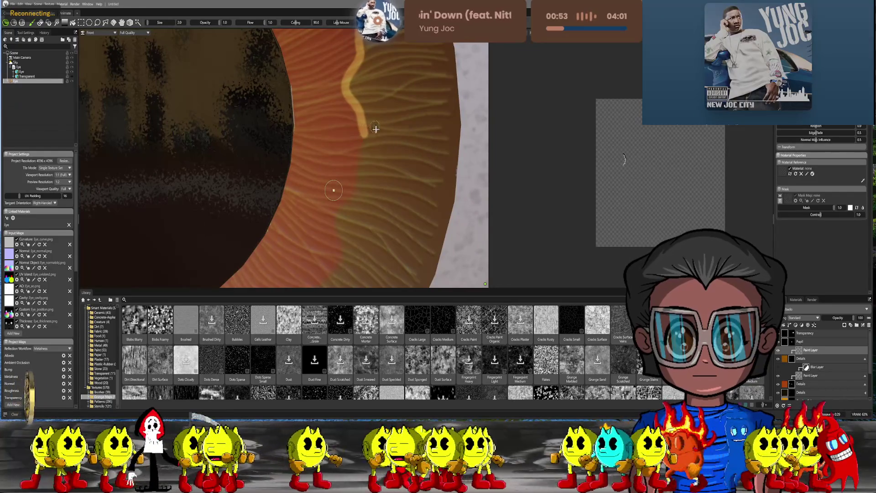
mouse_move(363, 133)
left_mouse_down()
mouse_move(360, 190)
mouse_move(336, 225)
mouse_move(336, 277)
left_mouse_up()
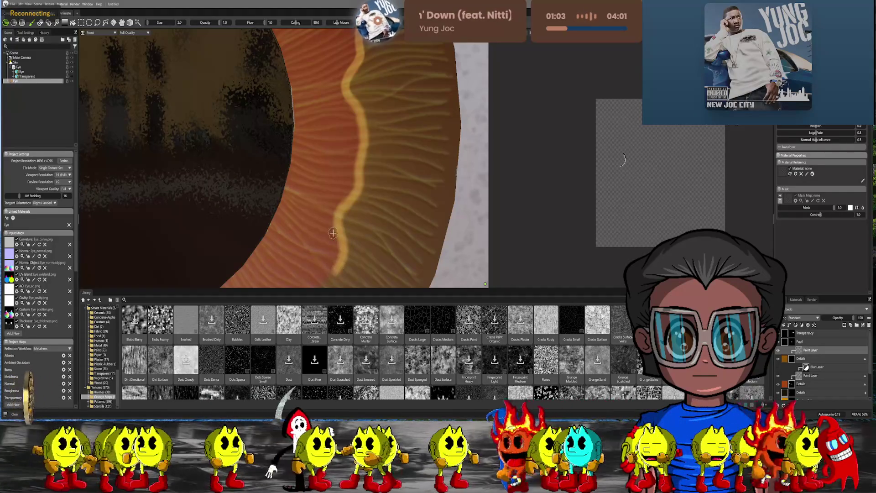
scroll(335, 205, "down", 3)
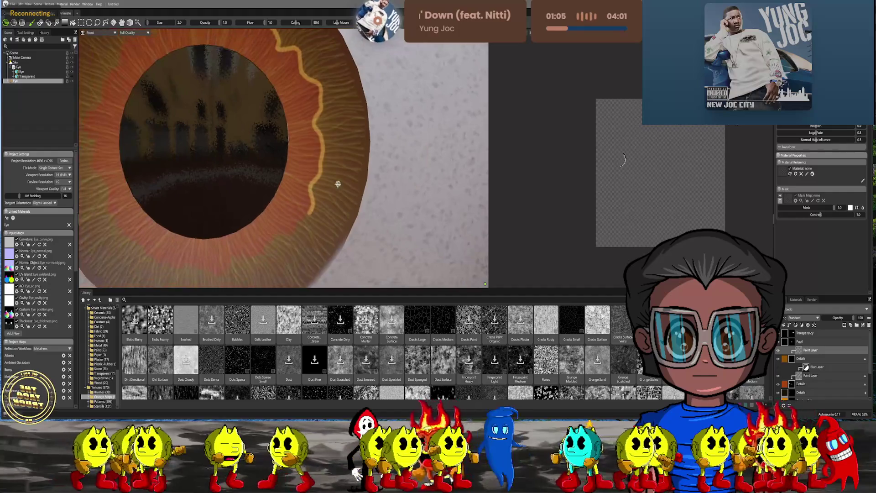
scroll(382, 126, "up", 2)
right_click_drag(377, 144, 353, 142)
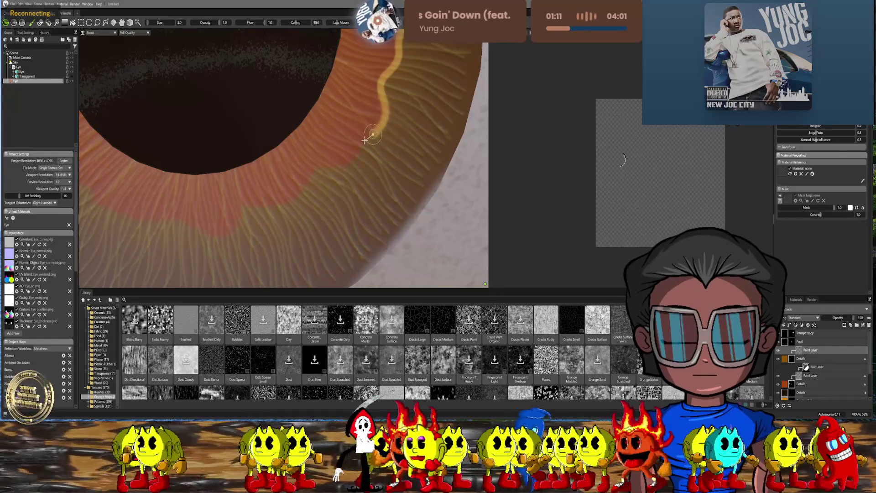
mouse_move(353, 163)
left_mouse_down()
mouse_move(309, 171)
mouse_move(284, 204)
mouse_move(243, 208)
left_mouse_up()
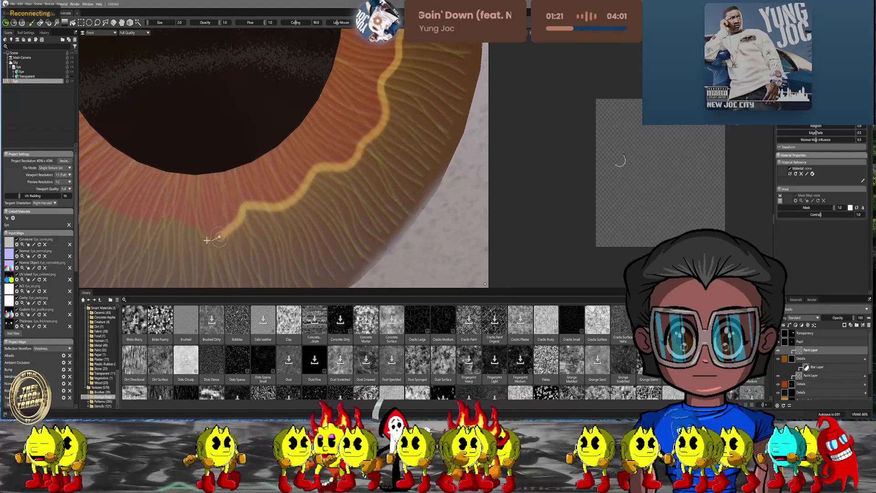
mouse_move(206, 240)
left_mouse_down()
mouse_move(167, 219)
mouse_move(119, 213)
mouse_move(86, 185)
left_mouse_up()
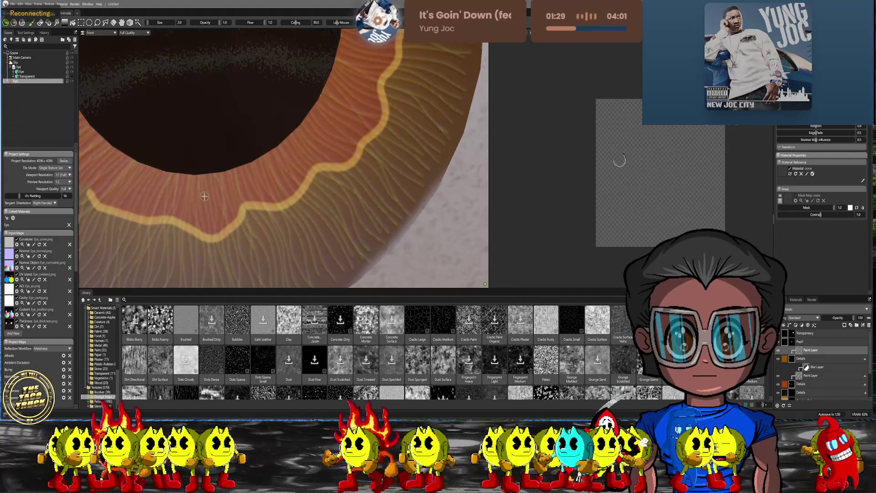
- Continue the wavy line leftward above the pupil along the upper-left iris
mouse_move(253, 167)
left_mouse_down("alt")
mouse_move(250, 121)
mouse_move(293, 187)
mouse_move(333, 164)
mouse_move(342, 173)
left_mouse_up("alt")
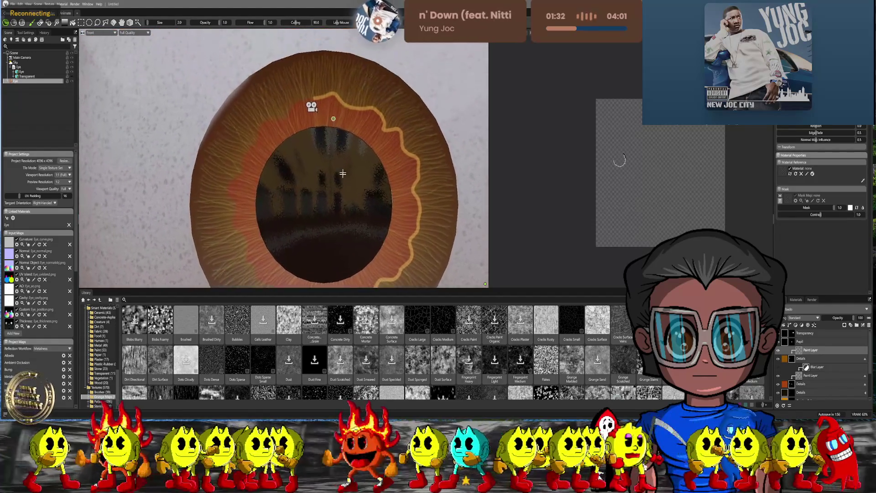
scroll(342, 173, "up", 6)
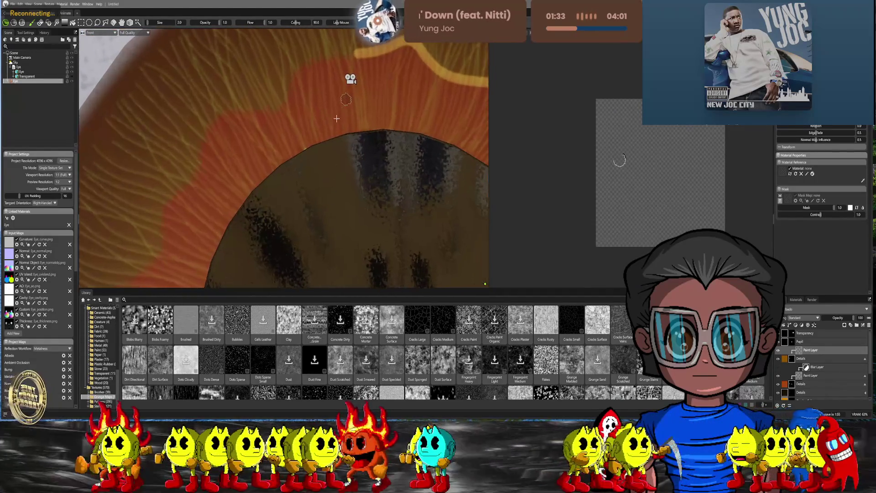
middle_click_drag(316, 157, 301, 175, "alt")
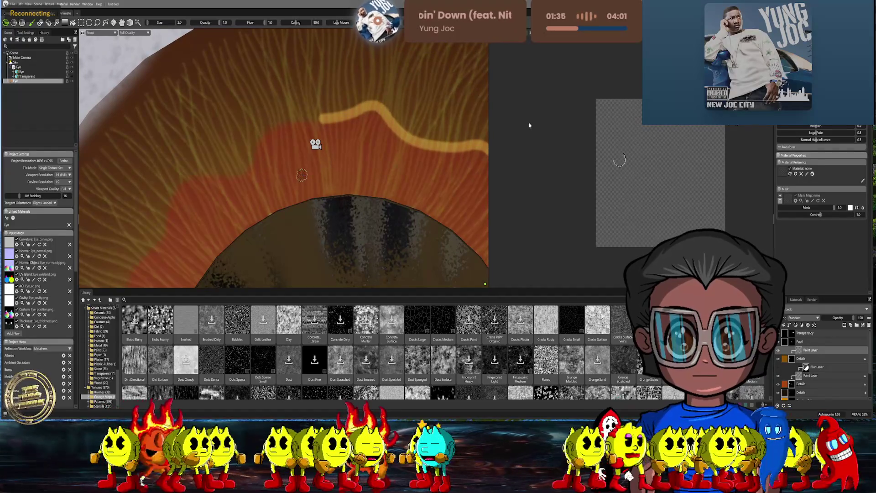
mouse_move(324, 119)
left_mouse_down()
mouse_move(266, 126)
mouse_move(234, 171)
mouse_move(173, 185)
left_mouse_up()
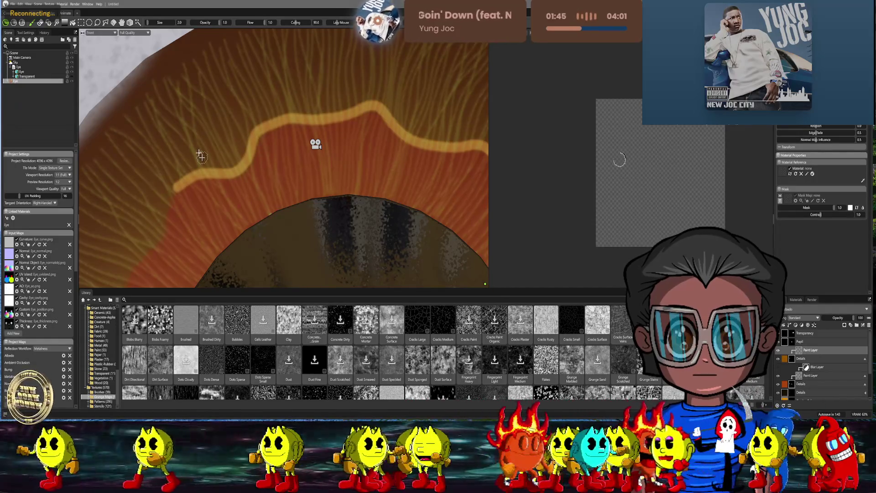
scroll(202, 157, "down", 5)
scroll(280, 156, "up", 5)
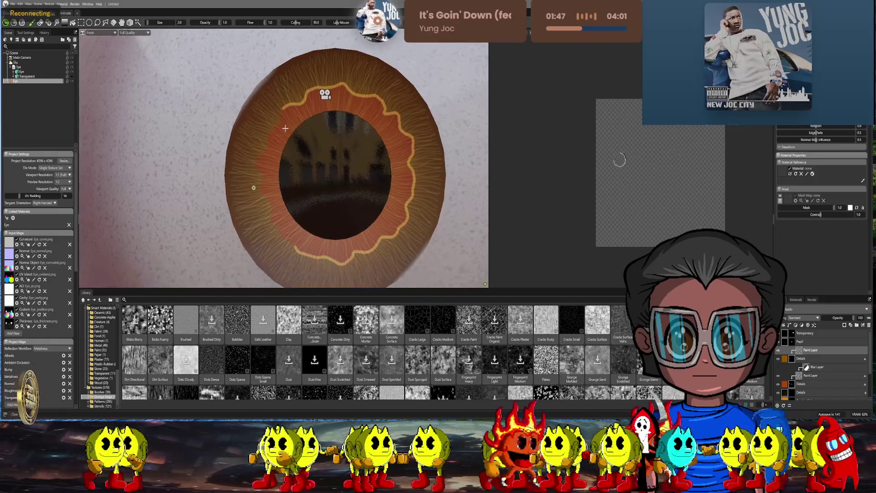
- Paint the remaining wavy strokes so the light-orange ring joins up through the upper-left iris
scroll(288, 156, "up", 2)
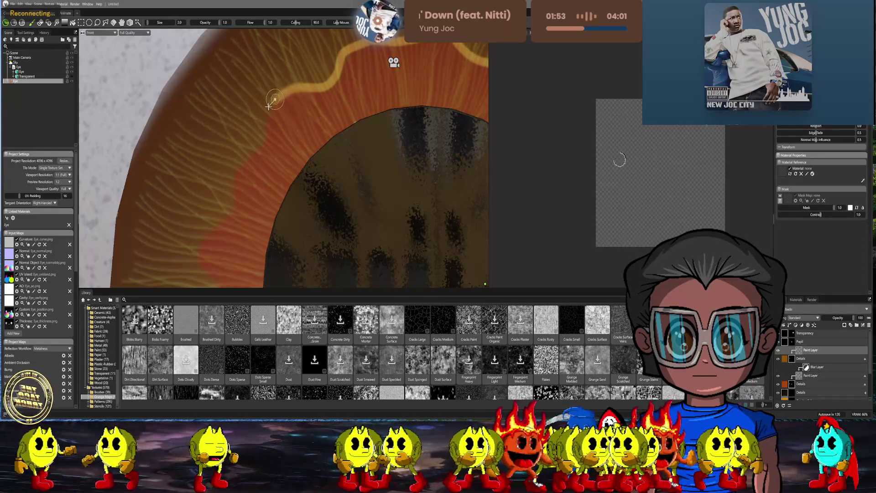
mouse_move(268, 121)
left_mouse_down()
mouse_move(238, 173)
mouse_move(230, 211)
mouse_move(196, 239)
mouse_move(197, 259)
left_mouse_up()
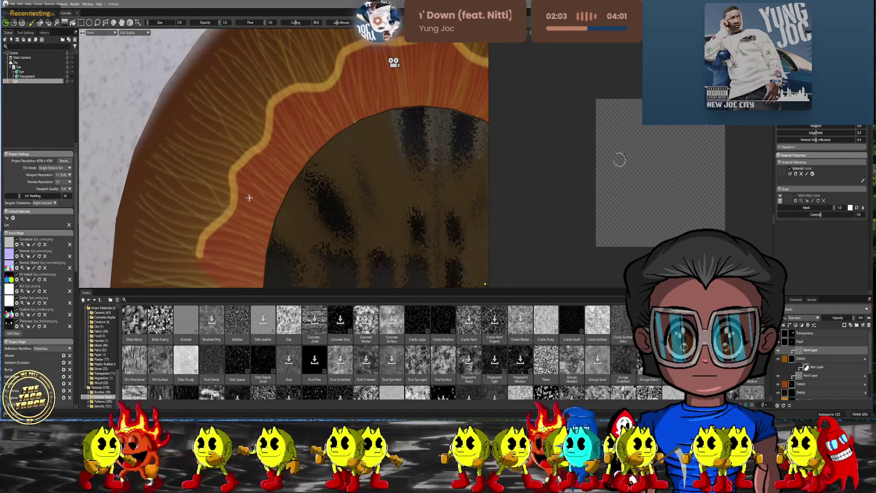
scroll(249, 198, "down", 5)
scroll(285, 188, "up", 5)
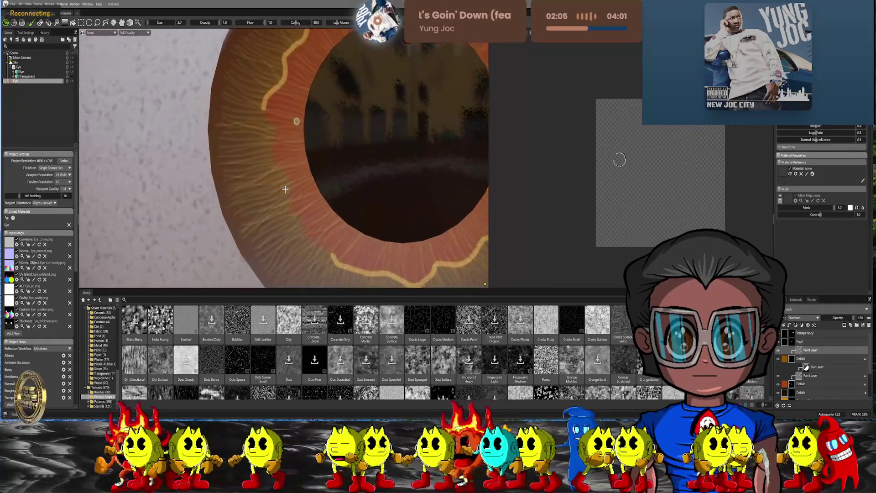
scroll(278, 137, "up", 3)
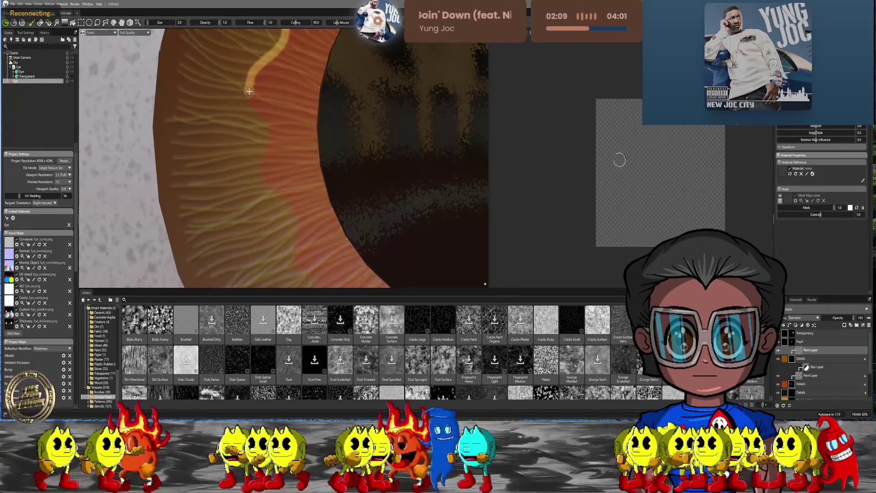
mouse_move(254, 104)
left_mouse_down()
mouse_move(268, 144)
mouse_move(259, 155)
mouse_move(261, 182)
mouse_move(292, 211)
mouse_move(296, 232)
left_mouse_up()
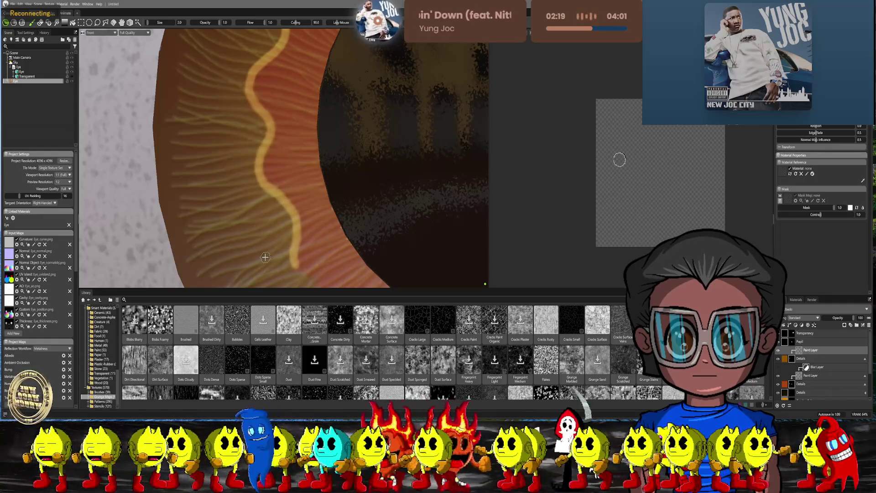
scroll(338, 190, "down", 5)
scroll(362, 171, "up", 6)
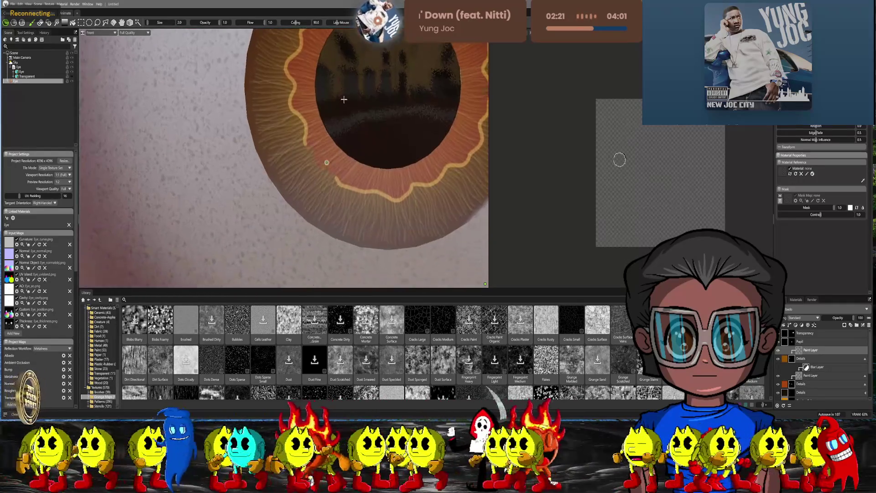
scroll(363, 171, "up", 3)
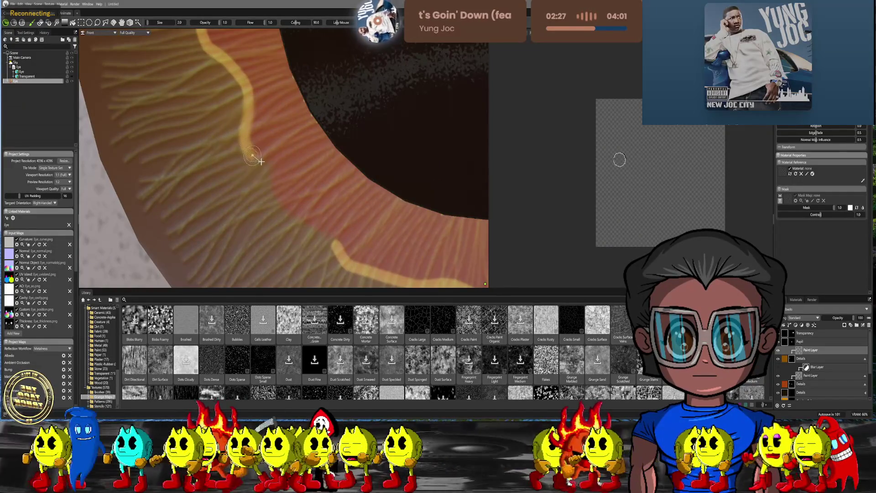
mouse_move(260, 162)
left_mouse_down()
mouse_move(272, 165)
mouse_move(285, 207)
mouse_move(336, 244)
left_mouse_up()
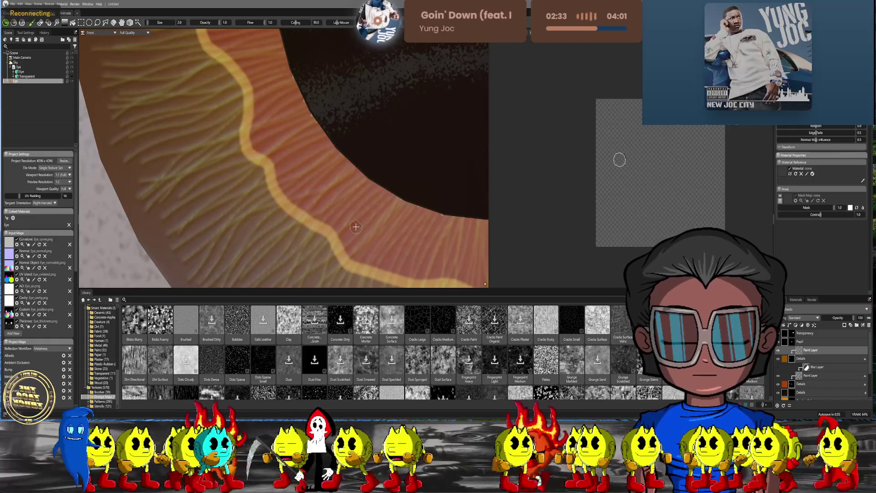
scroll(390, 179, "down", 5)
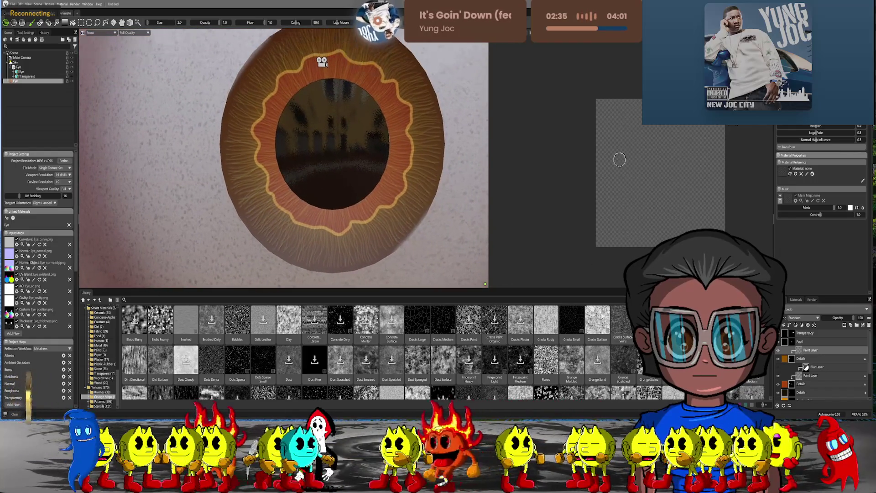
right_click(797, 351)
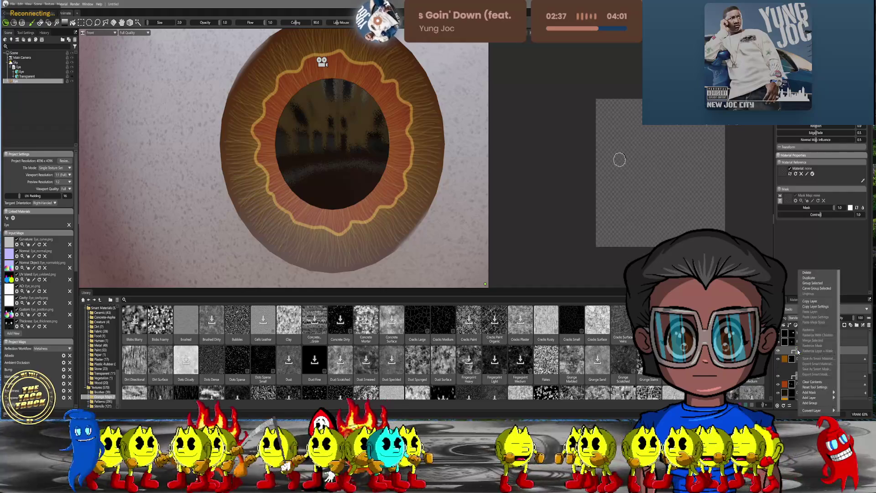
- Add a Blur adjustment layer in the Details group above the paint layer
mouse_move(817, 397)
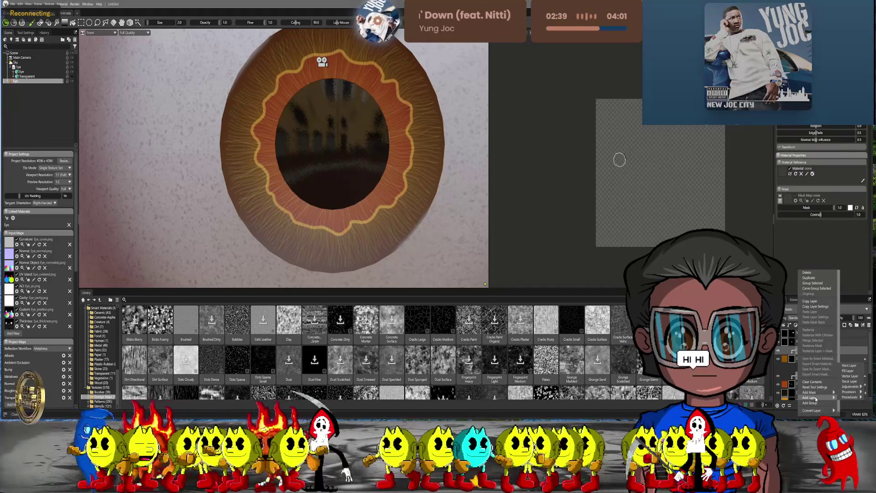
mouse_move(848, 393)
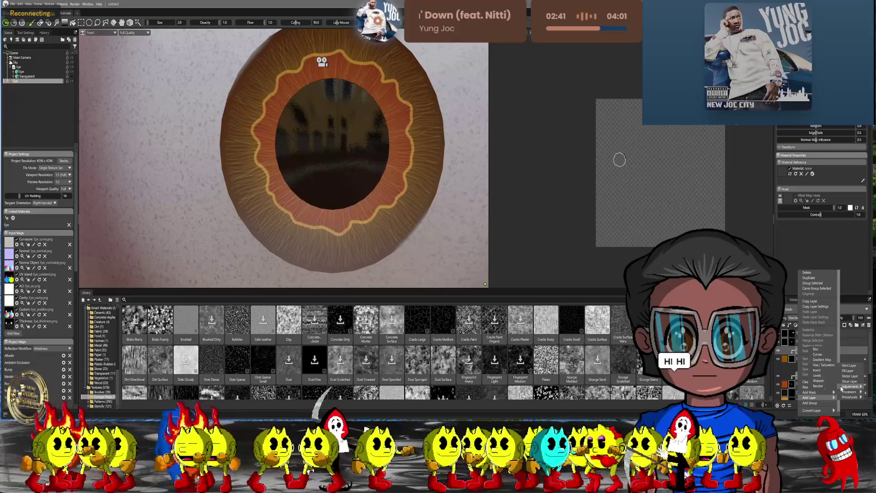
left_click(815, 349)
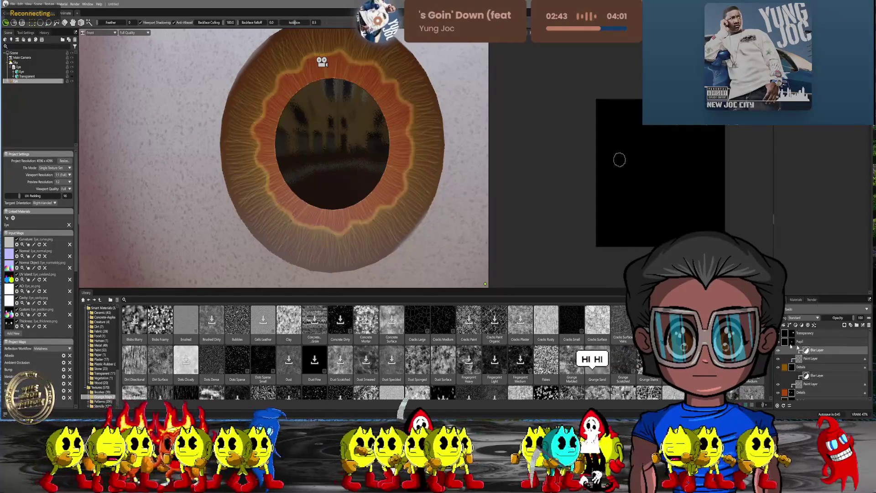
scroll(412, 146, "up", 5)
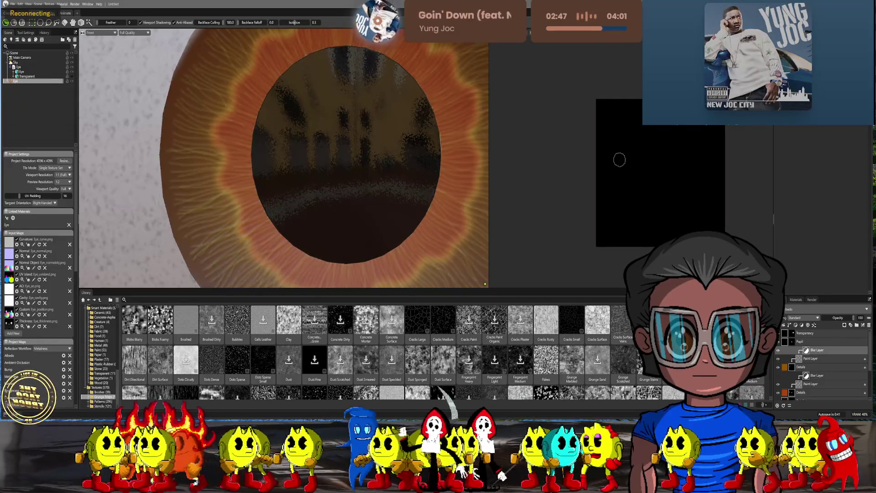
scroll(386, 133, "down", 3)
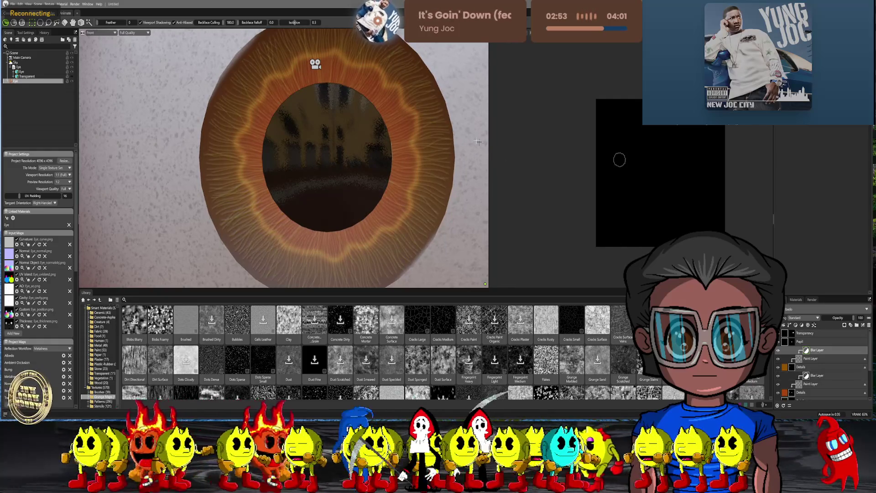
scroll(347, 137, "up", 3)
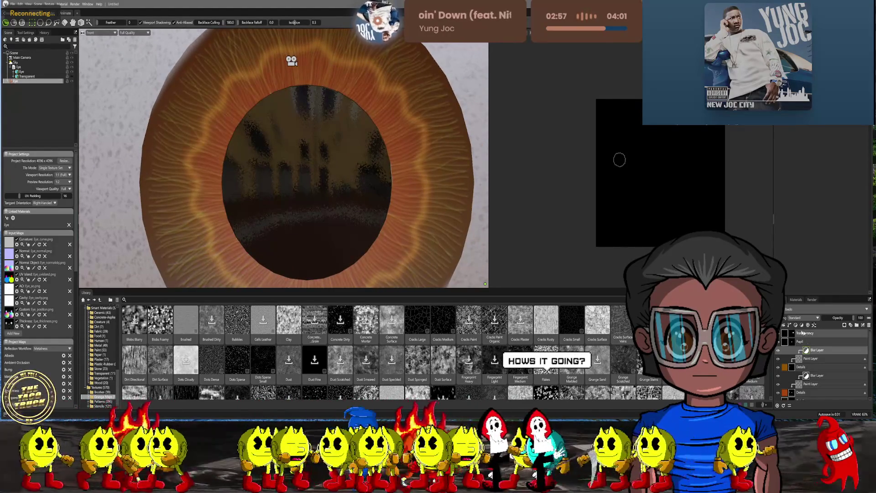
scroll(334, 170, "down", 3)
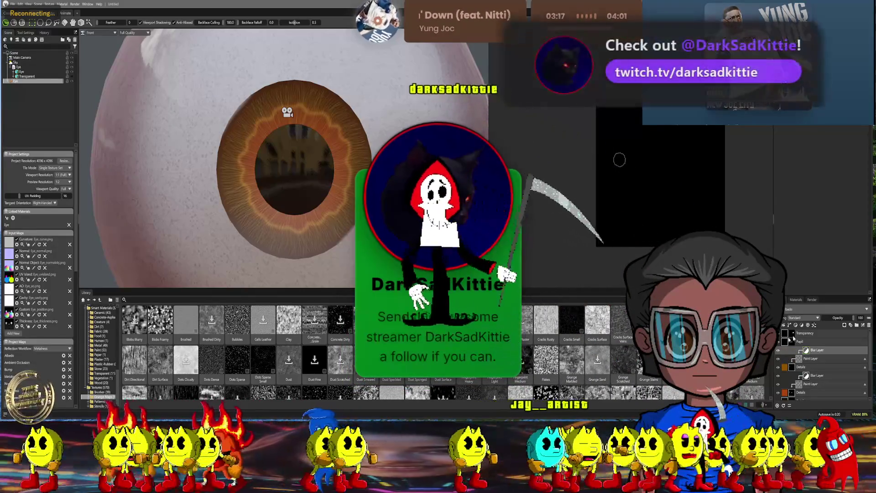
left_click(788, 358)
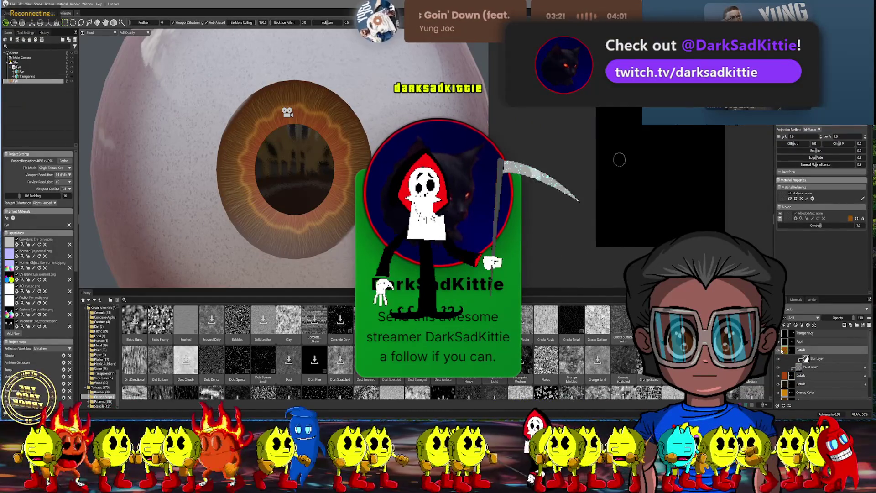
right_click(783, 350)
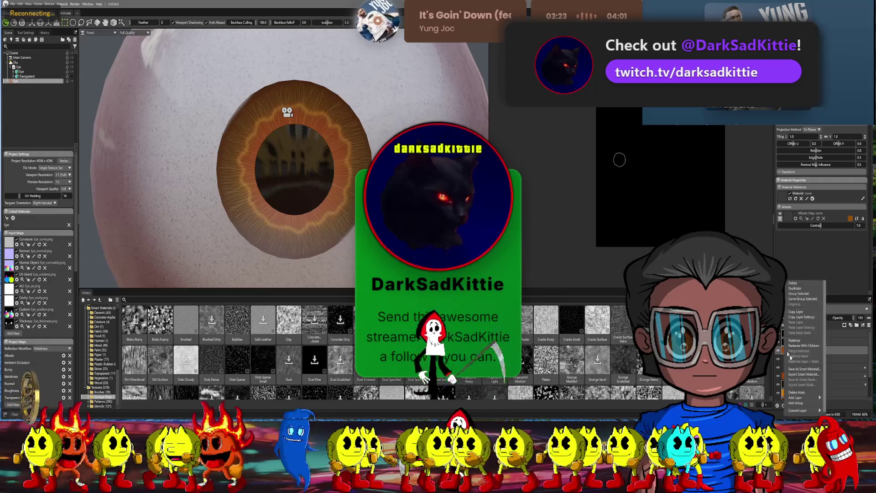
- Add a Hue/Saturation adjustment layer on top of the Details group
mouse_move(806, 399)
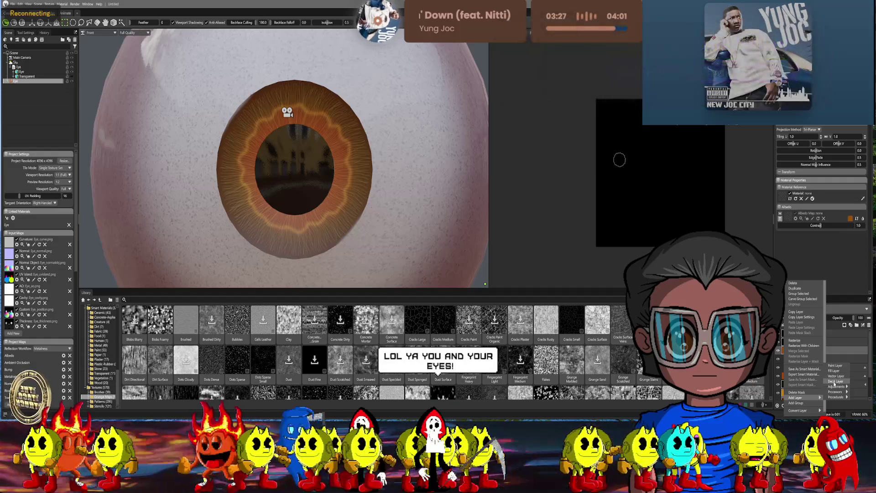
mouse_move(836, 386)
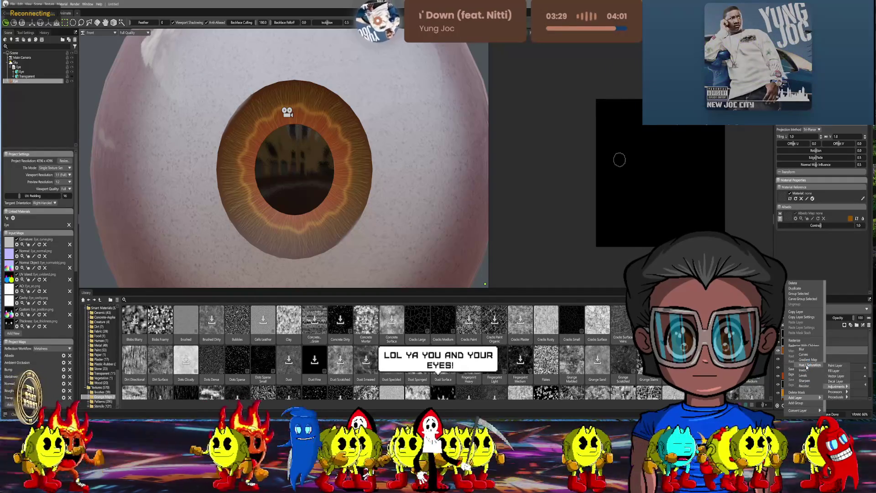
left_click(809, 365)
scroll(368, 162, "up", 5)
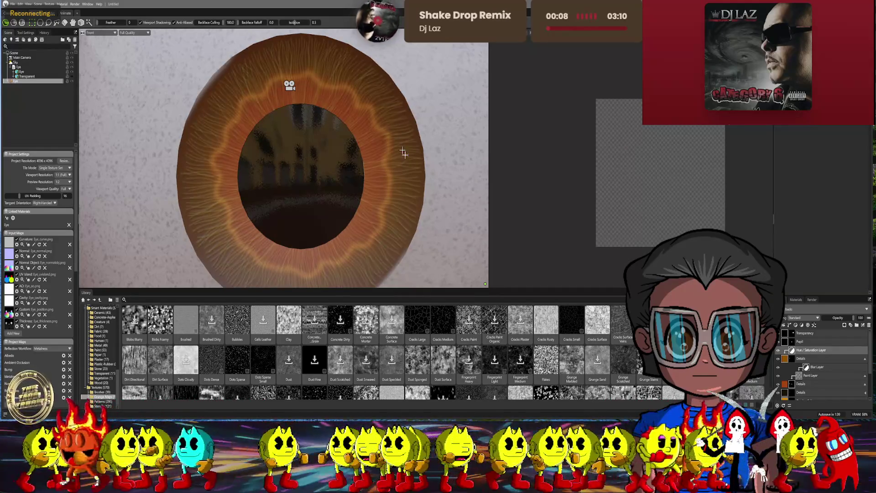
- Delete the Hue/Saturation layer and the Paint Layer from Details, then select the Details layer
scroll(404, 154, "down", 3)
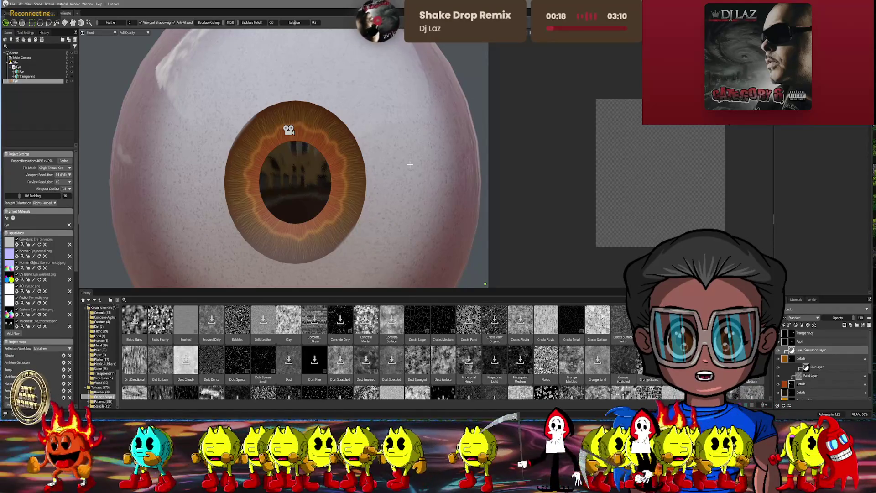
key("Delete")
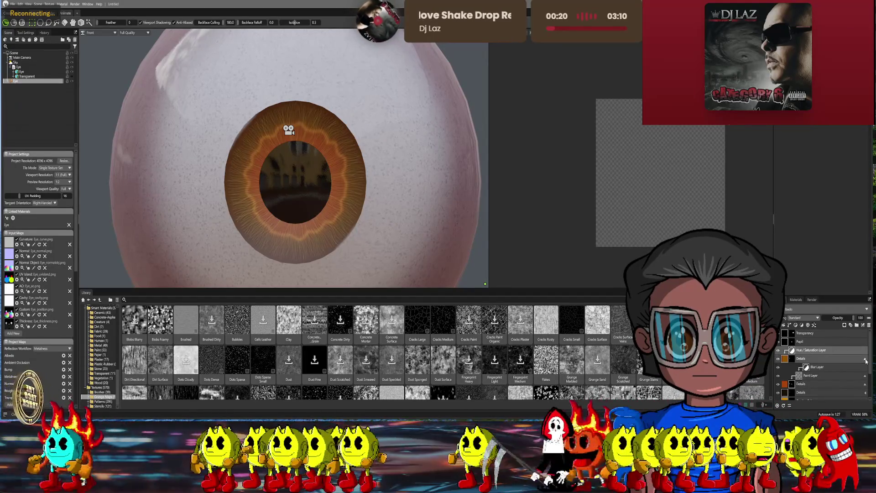
left_click(863, 368)
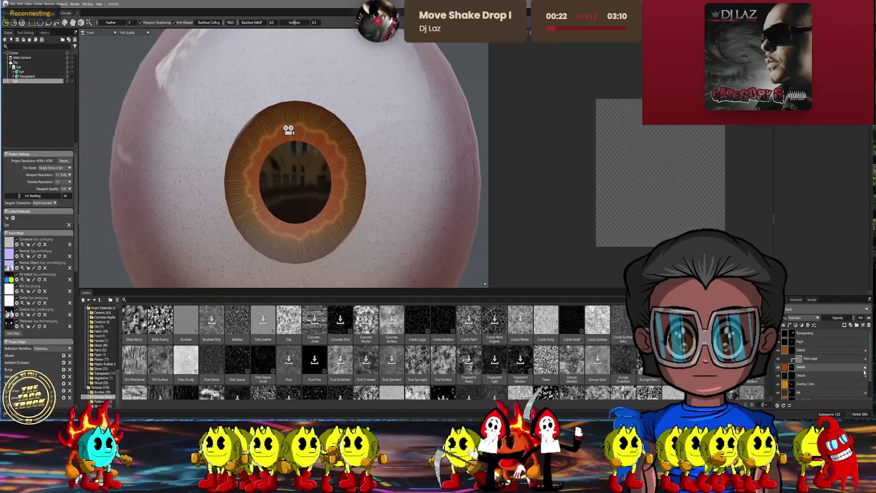
key("Delete")
key("Delete")
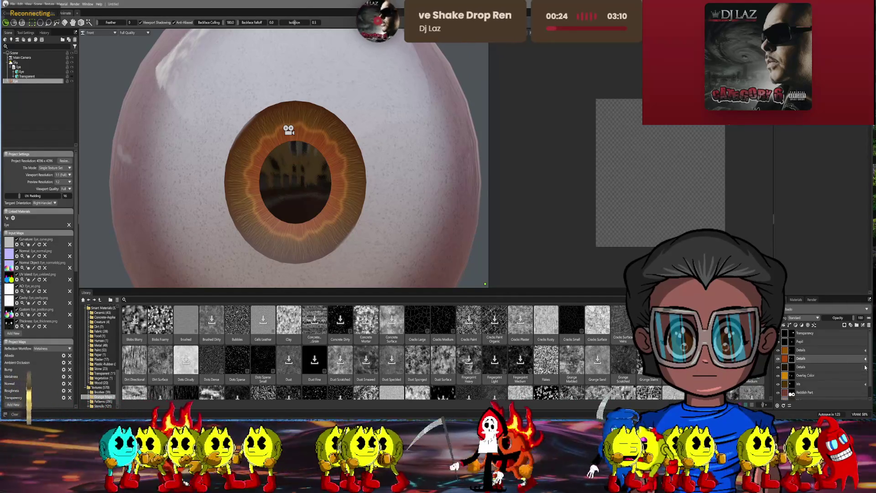
left_click(783, 350)
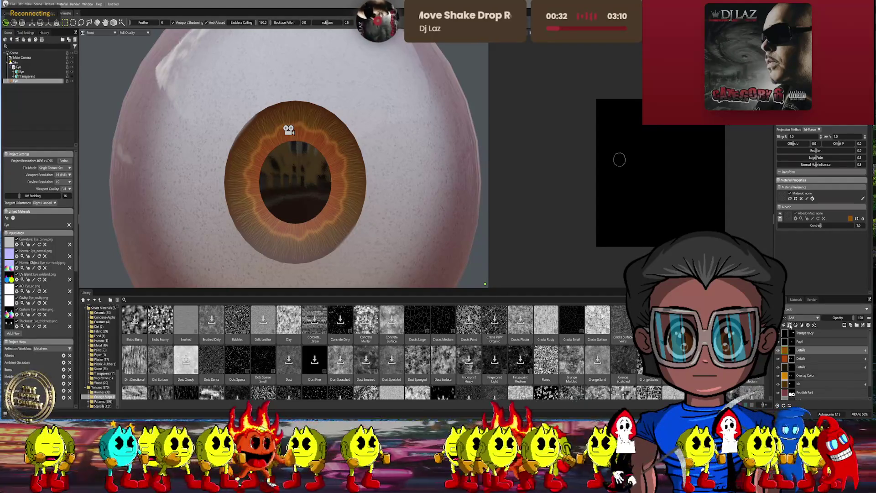
- Add a new fill layer named Details and bring up its white albedo colour picker
left_click(784, 325)
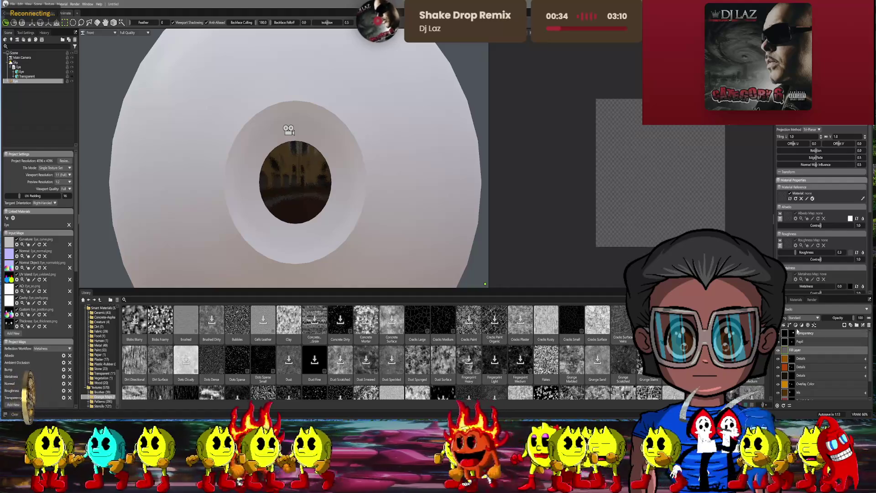
double_click(795, 350)
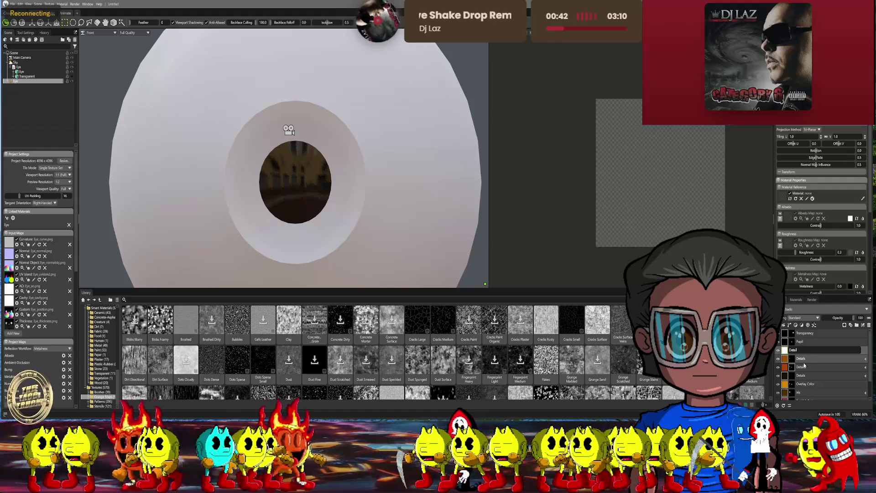
type("s")
key("Return")
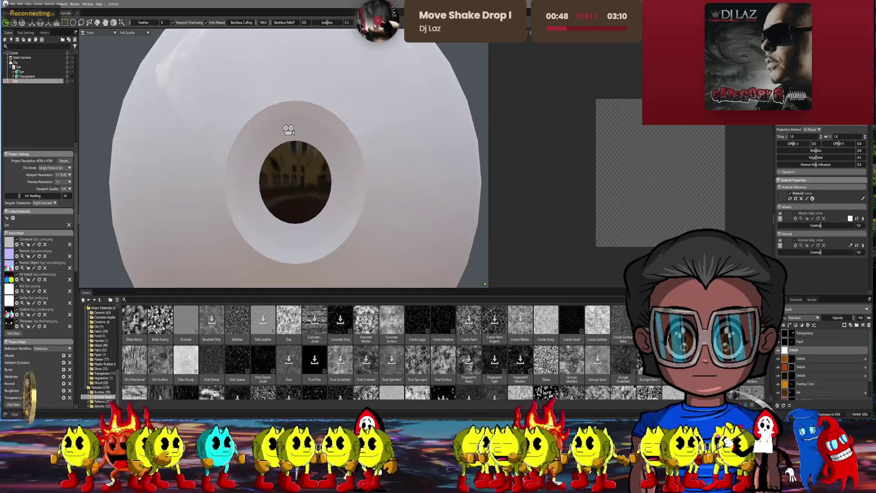
left_click(850, 218)
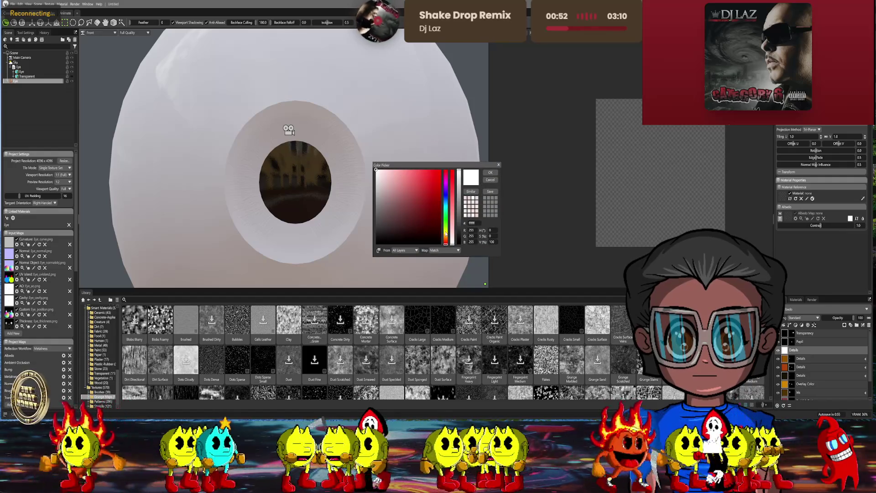
- Colour the new layer bright yellow and set its blend mode to Overlay
left_click_drag(445, 233, 446, 174)
left_click(440, 173)
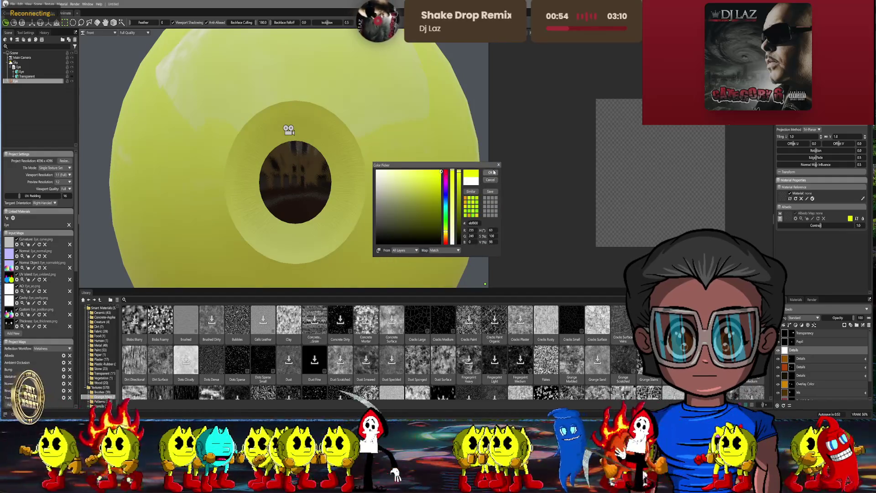
left_click(491, 172)
left_click(804, 317)
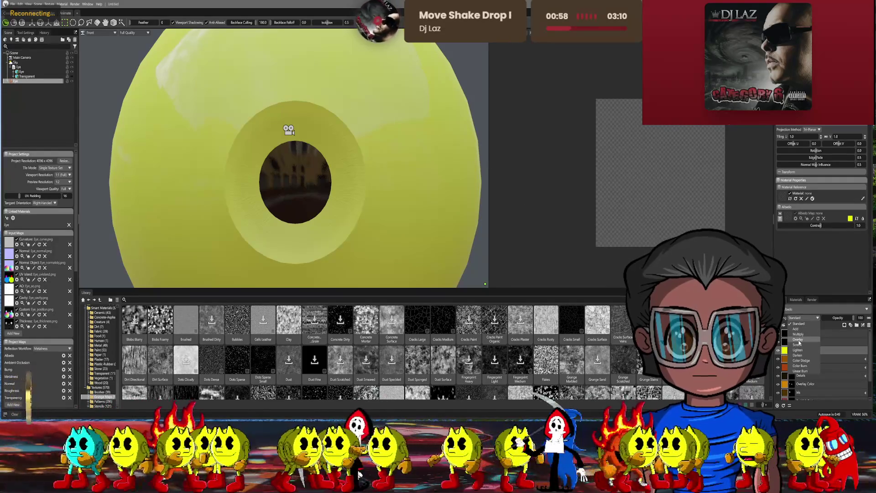
left_click(799, 341)
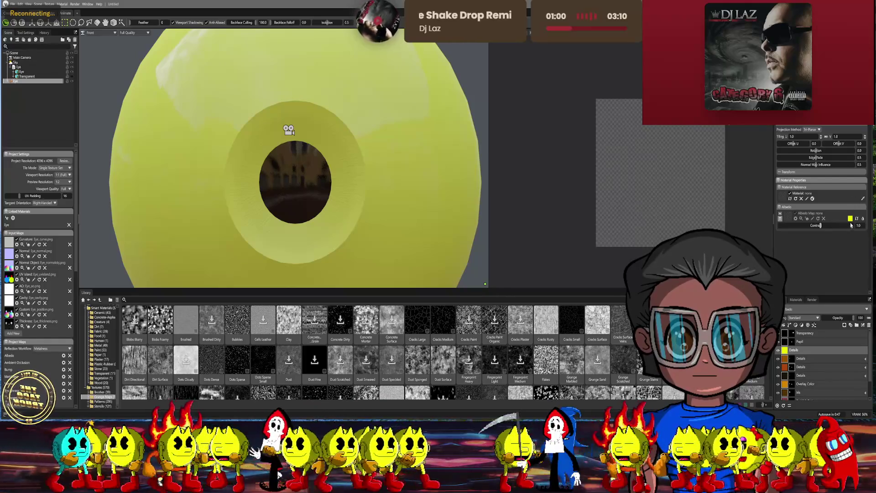
- Shift the layer's albedo from yellow to a warm orange-yellow
left_click(850, 219)
left_click_drag(448, 236, 448, 237)
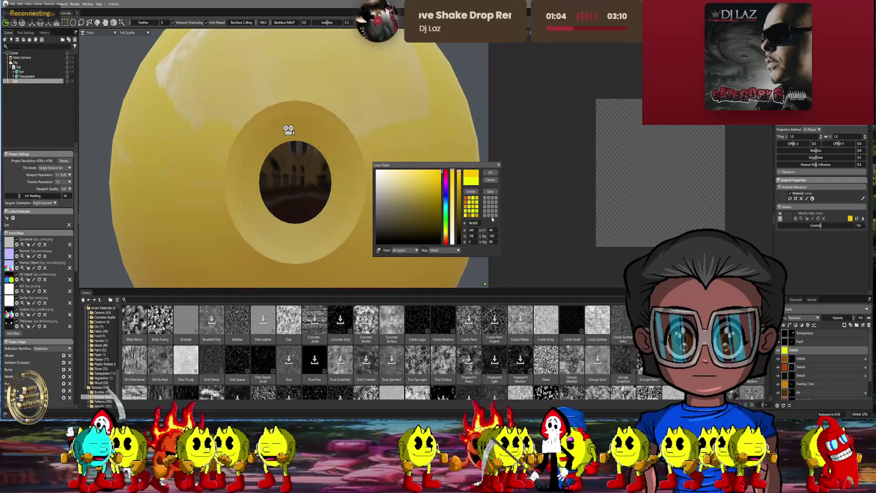
left_click(490, 176)
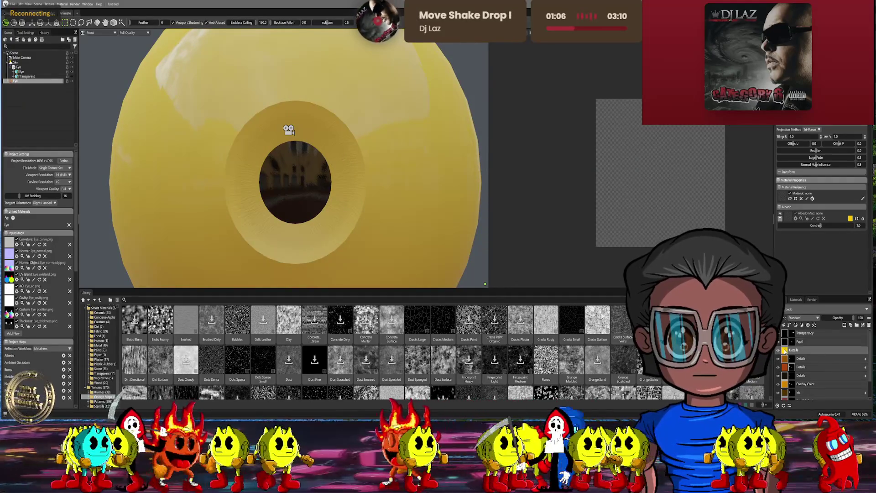
right_click(785, 350)
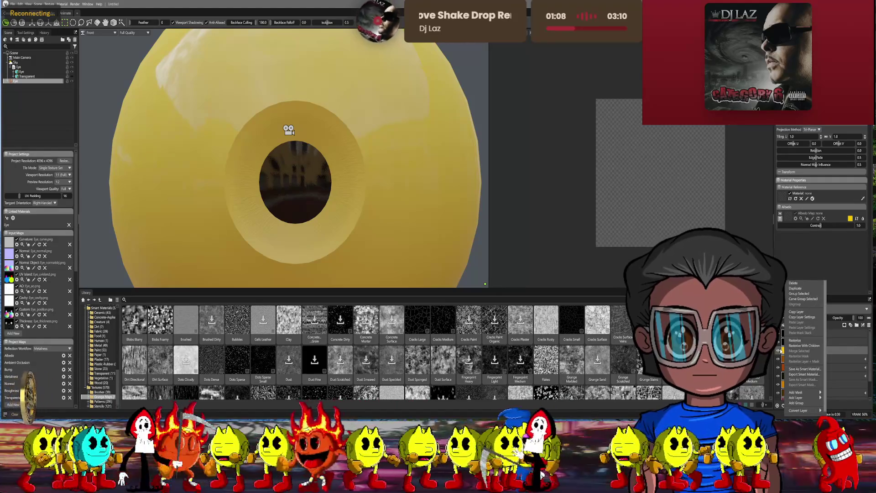
- Add a black Paint Mask to the orange-yellow layer and zoom in on the iris
left_click(784, 351)
right_click(785, 351)
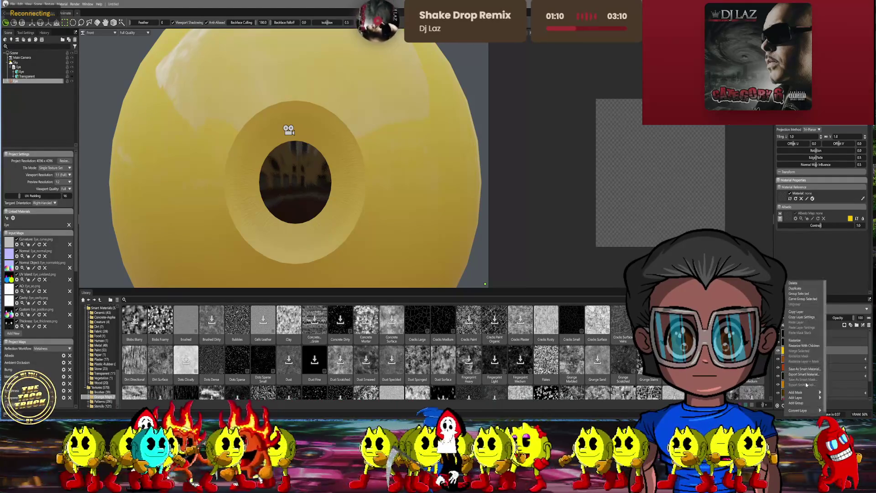
mouse_move(803, 392)
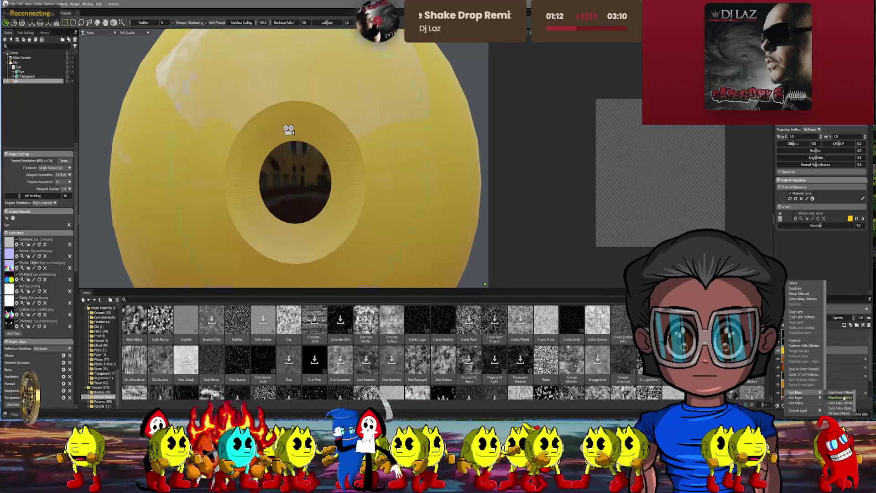
left_click(842, 397)
scroll(345, 184, "up", 5)
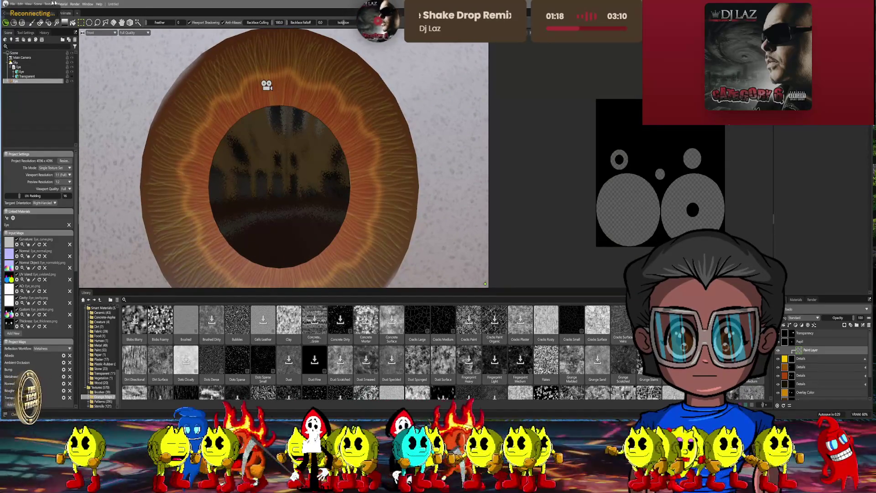
left_click(33, 23)
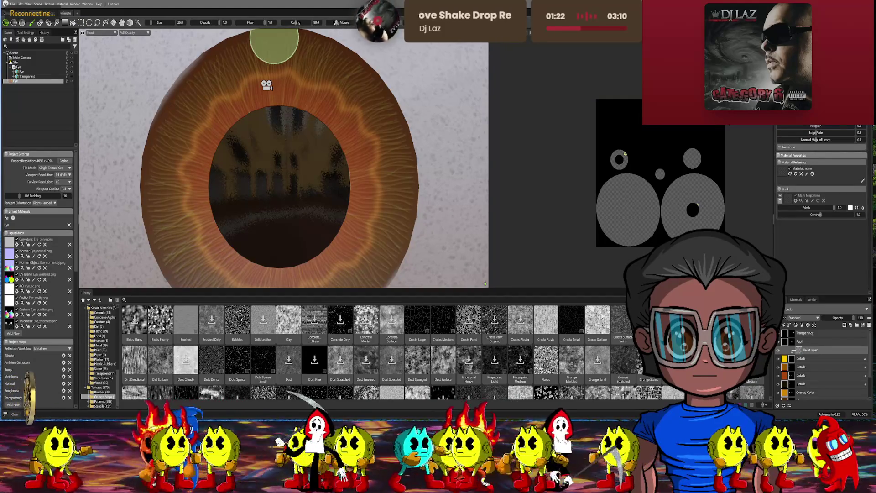
- Shrink the brush to size 3 and erase the trial yellow stroke with mask value 0
middle_click_drag(366, 98, 337, 109)
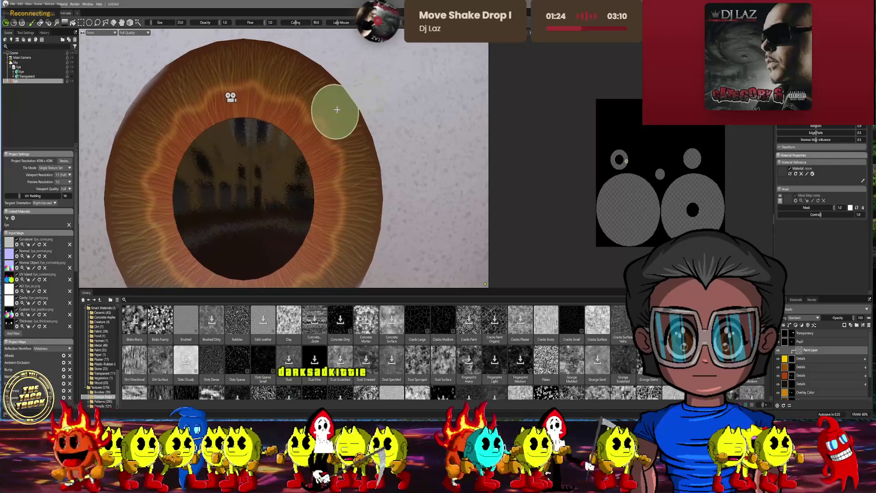
scroll(337, 109, "up", 2)
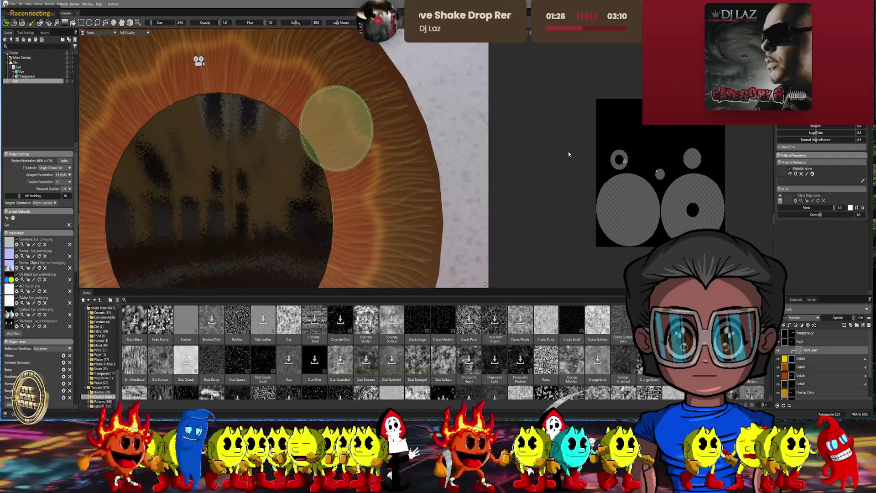
key("bracketleft")
key("bracketleft")
key("bracketleft")
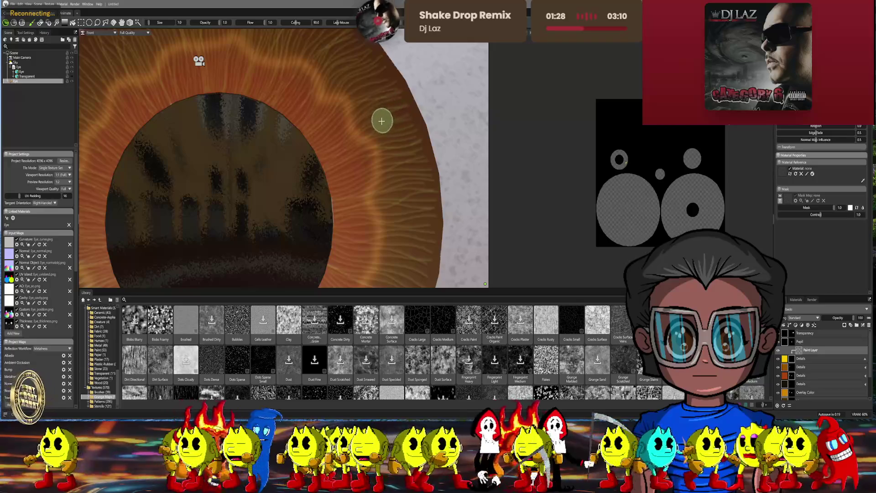
key("bracketleft")
key("bracketleft")
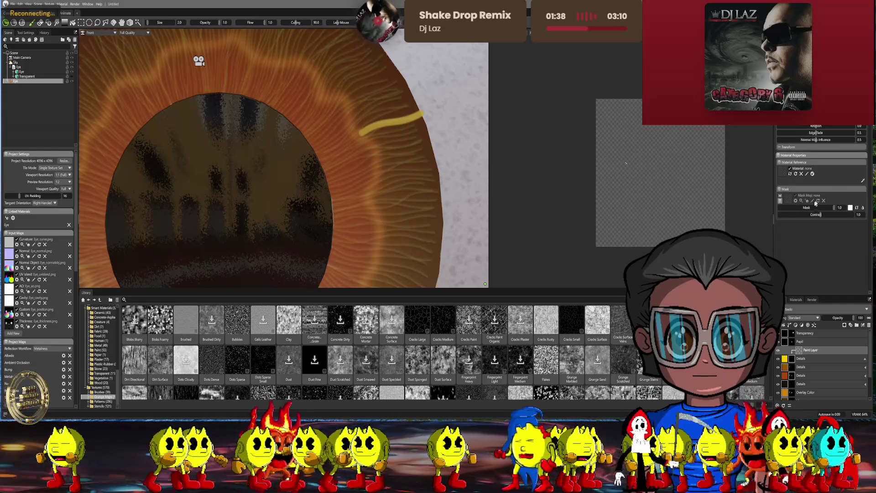
left_click_drag(819, 206, 780, 206)
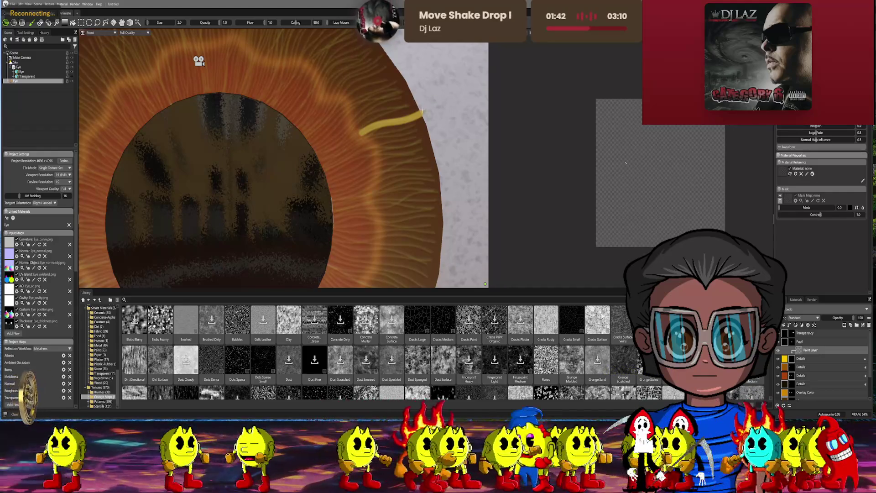
left_click_drag(422, 110, 376, 130)
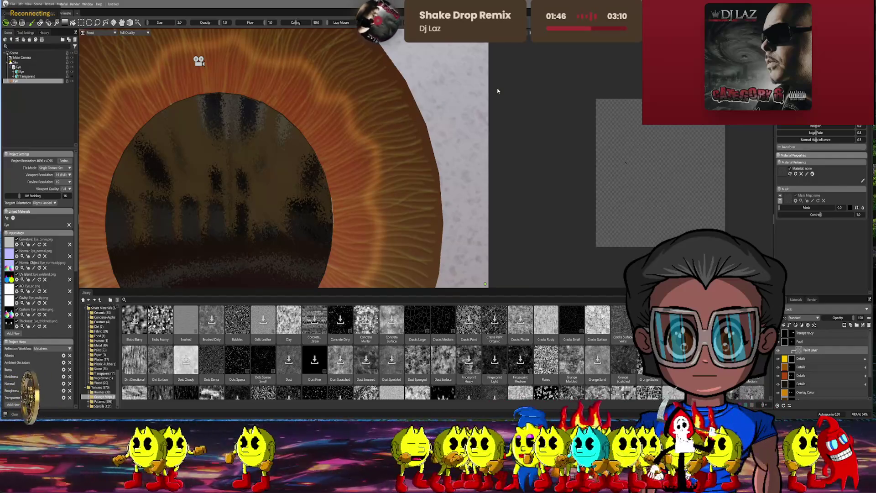
scroll(365, 110, "down", 5)
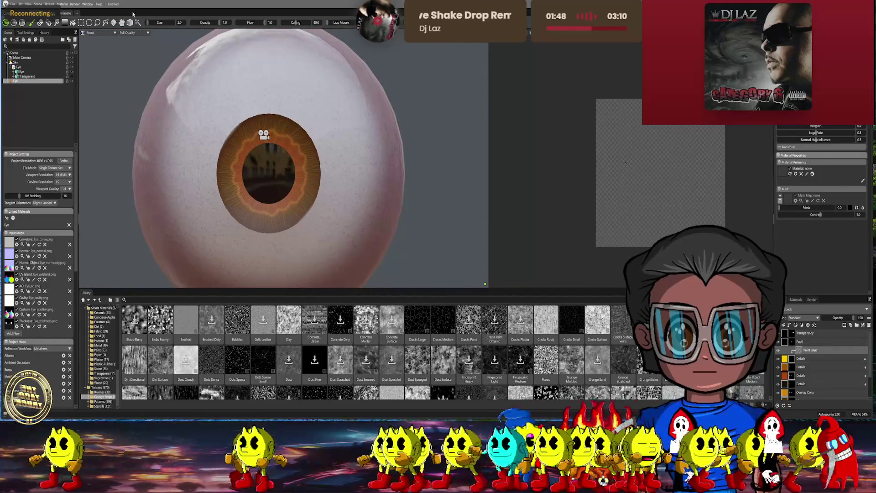
- Select the iris ring so further mask painting stays inside it
left_click(122, 23)
left_click(387, 135)
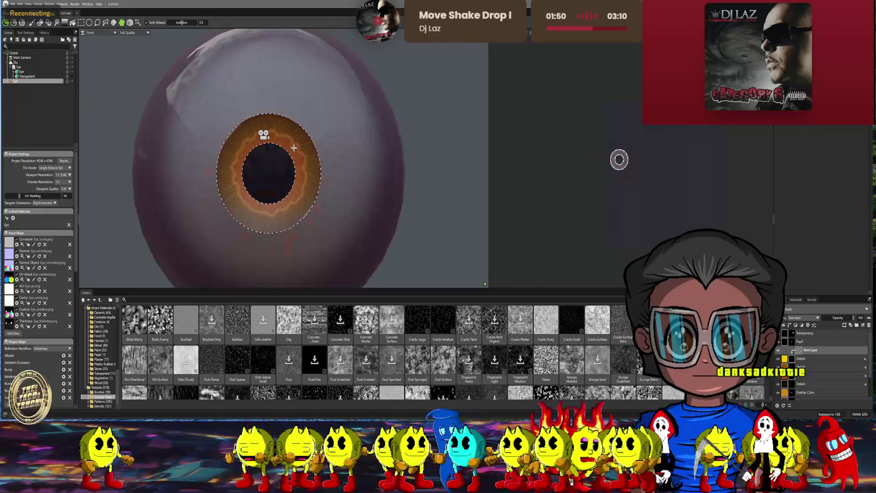
scroll(387, 135, "up", 5)
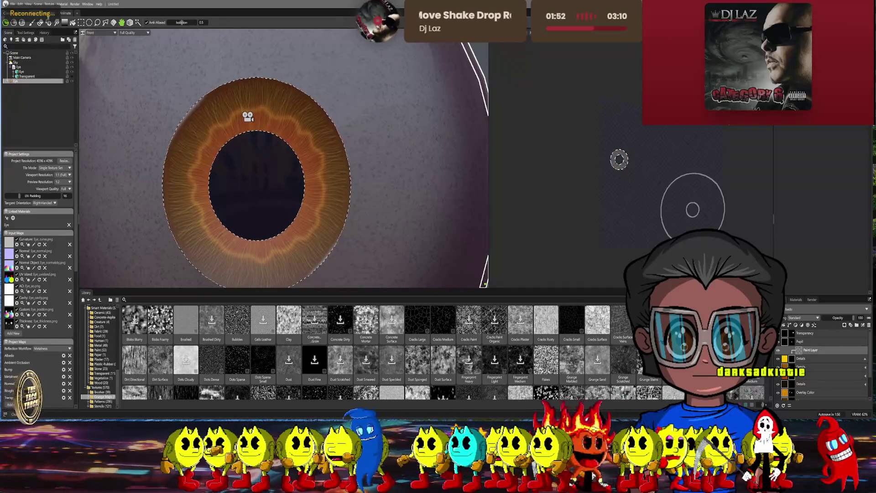
left_click(32, 24)
scroll(333, 146, "up", 5)
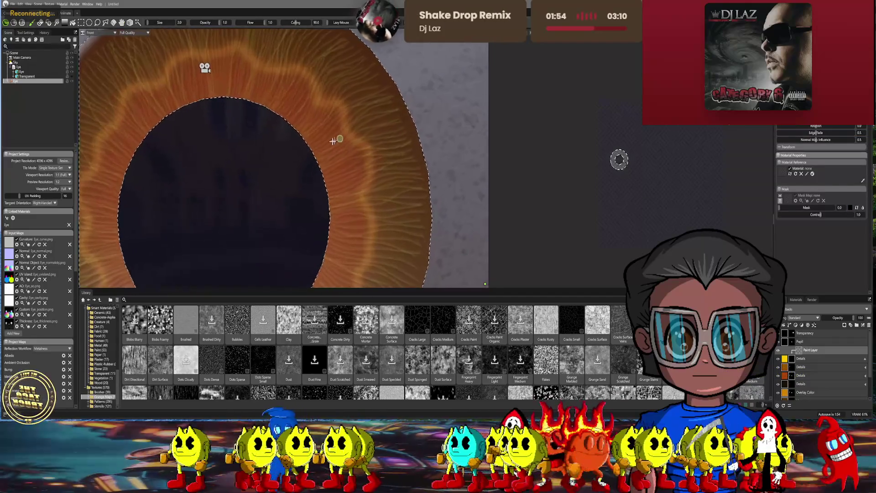
- Paint three overlapping yellow strokes into a broad streak on the upper-right iris edge
scroll(307, 143, "up", 2)
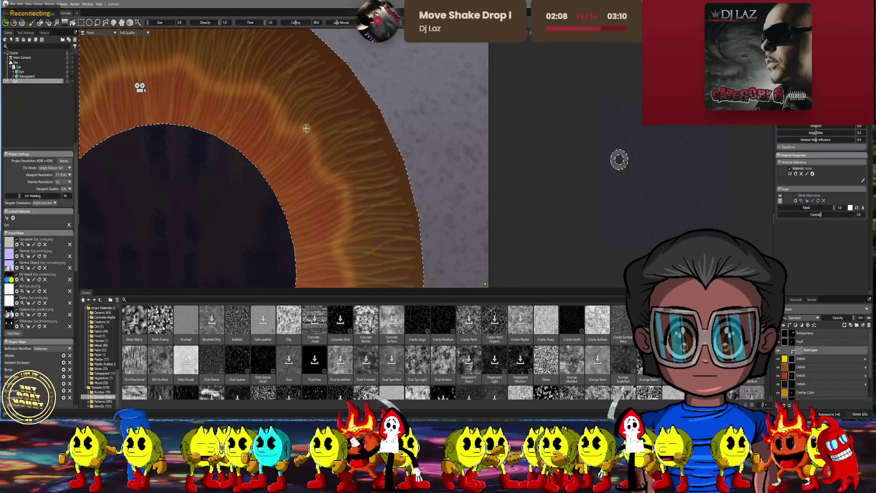
left_click_drag(306, 128, 327, 110)
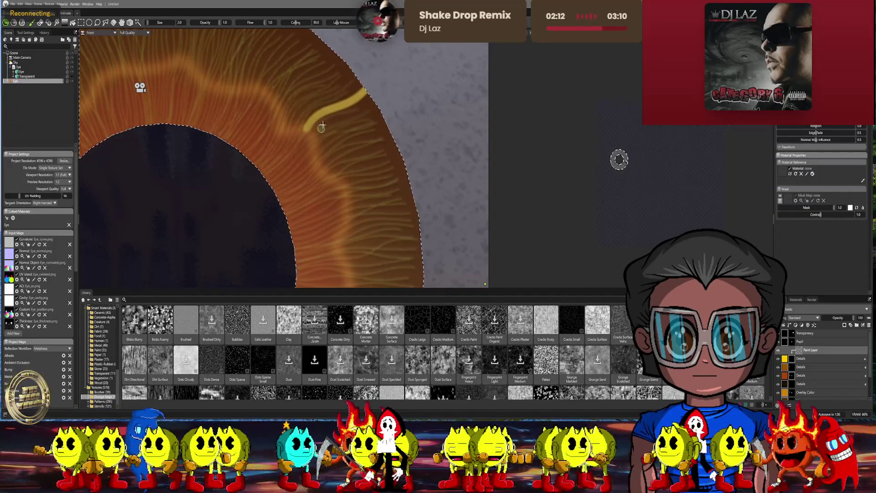
mouse_move(316, 134)
left_mouse_down()
mouse_move(339, 122)
mouse_move(319, 122)
mouse_move(325, 114)
left_mouse_up()
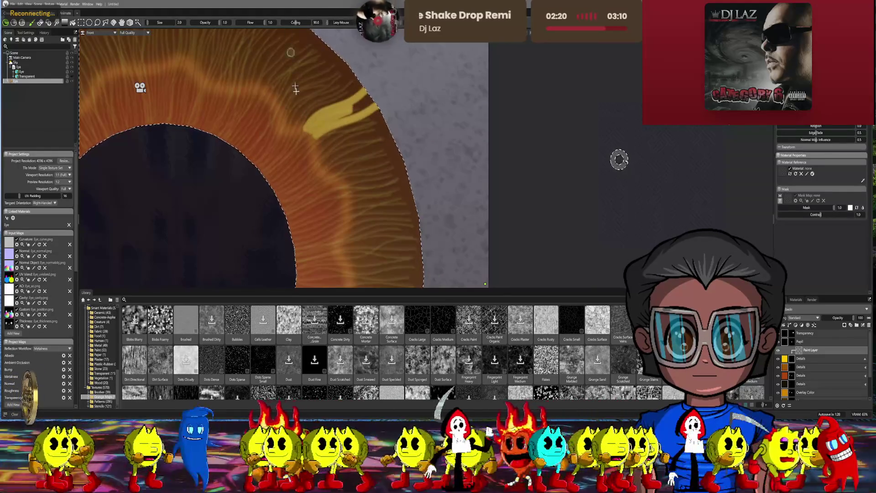
left_click_drag(307, 130, 354, 109)
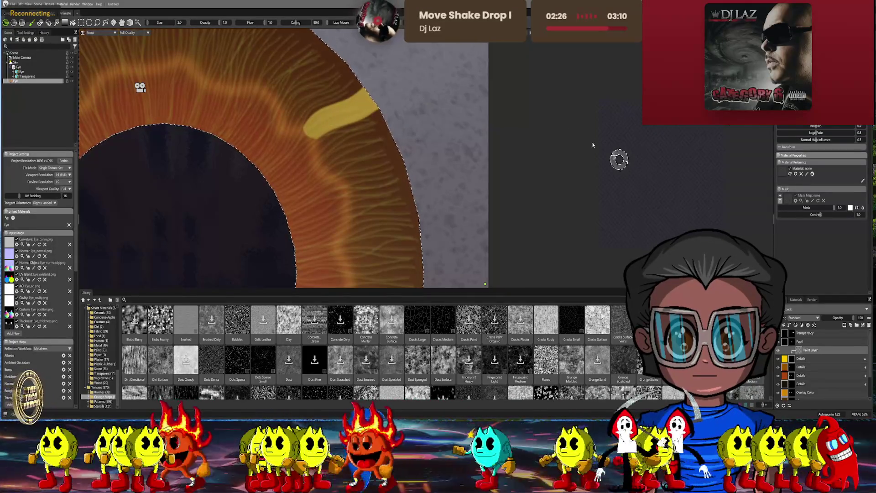
left_click(802, 359)
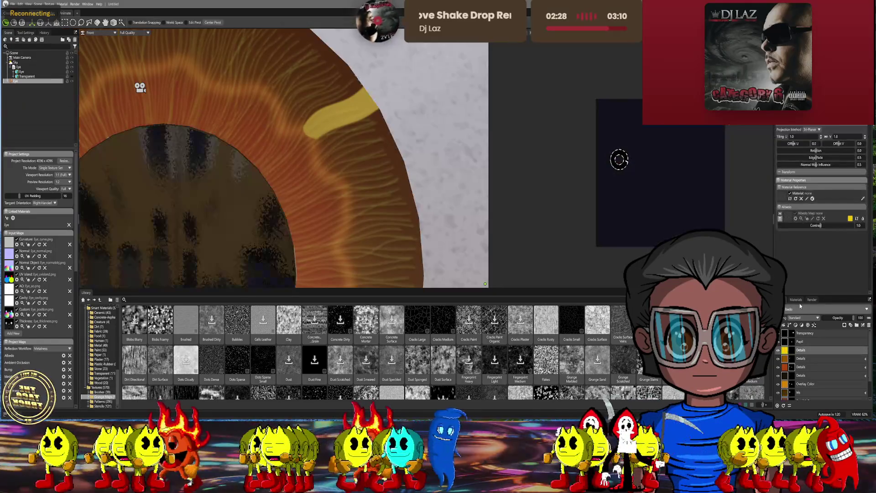
- Switch the Details layer's blending from Overlay to Color Dodge for a brighter yellow
left_click(805, 317)
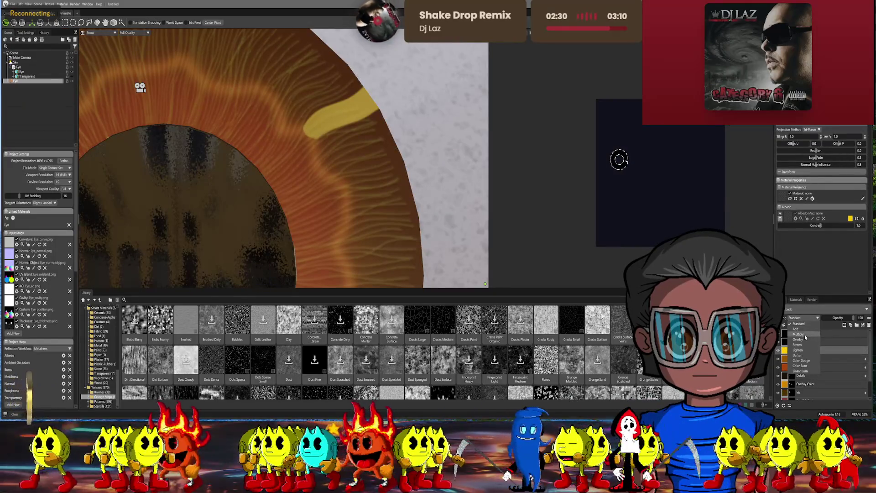
left_click(803, 338)
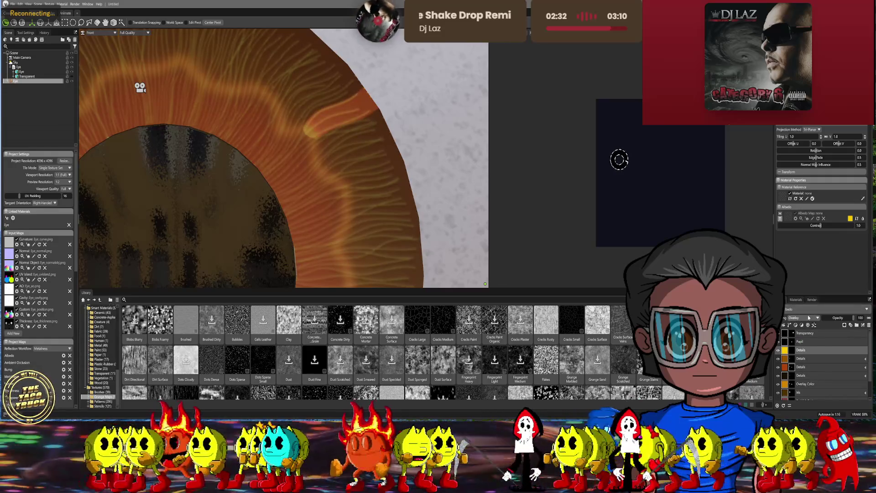
left_click(803, 317)
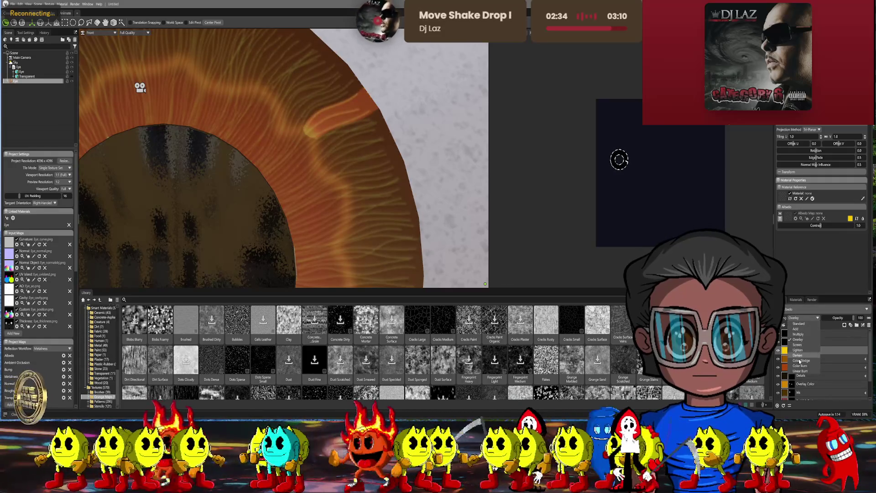
left_click(801, 360)
middle_click_drag(421, 158, 421, 174)
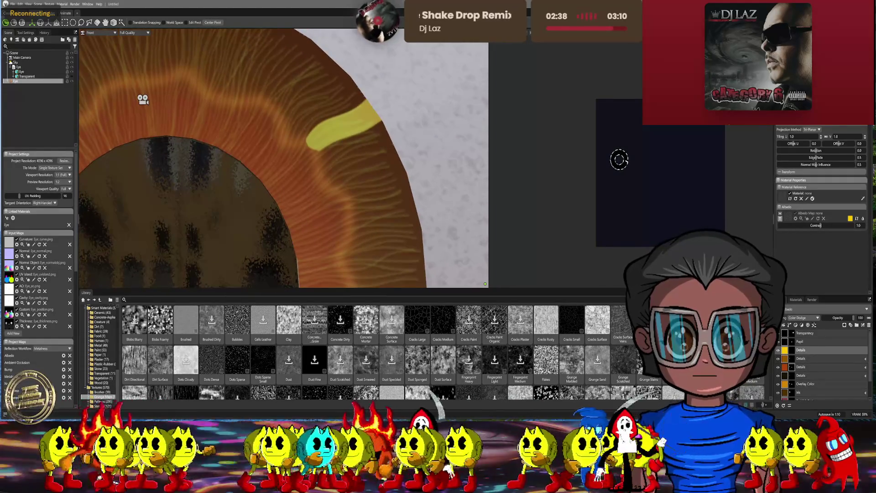
- Try Add, Linear Burn, Color Burn and Lighten, settle on Color Dodge, then add an iris paint layer
left_click(803, 318)
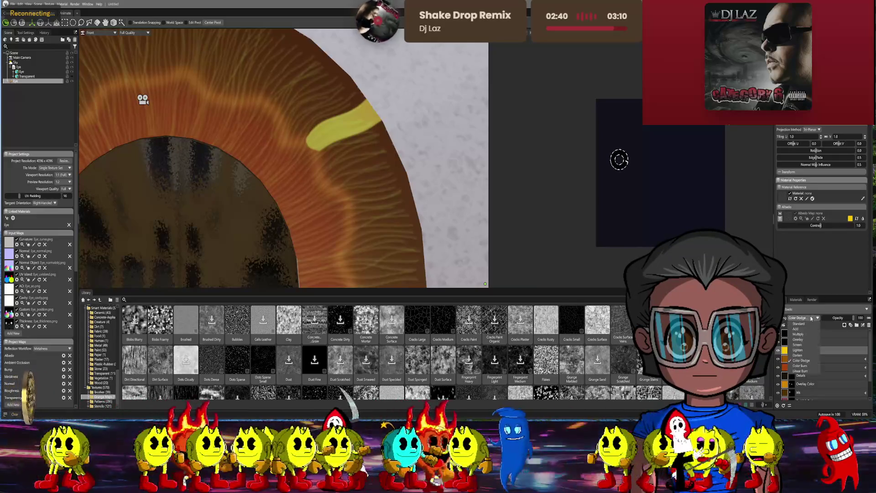
left_click(804, 328)
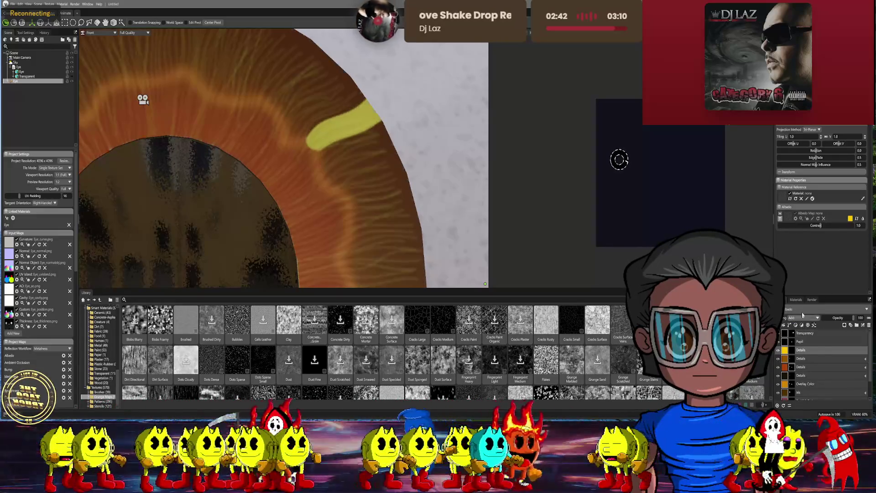
left_click(803, 317)
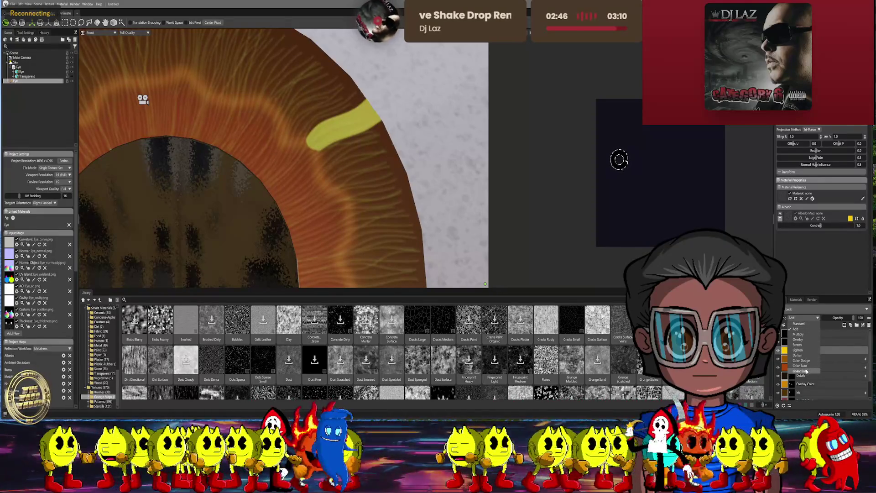
left_click(802, 371)
left_click(803, 318)
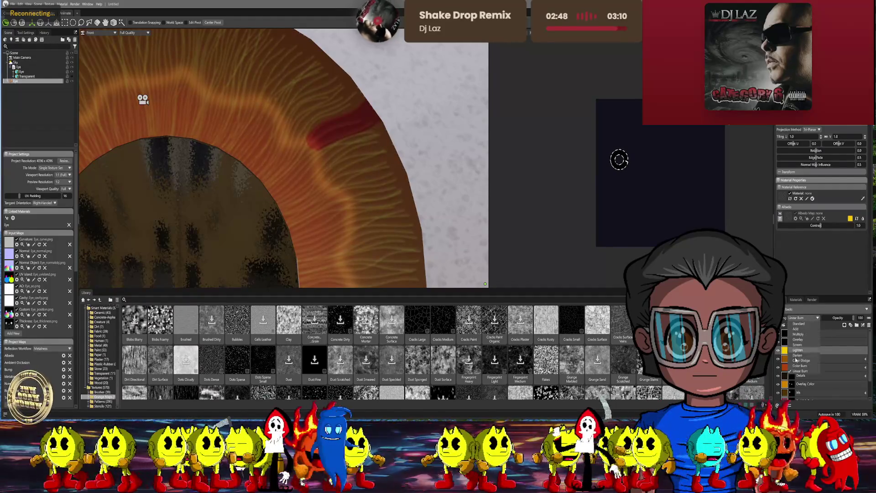
left_click(803, 366)
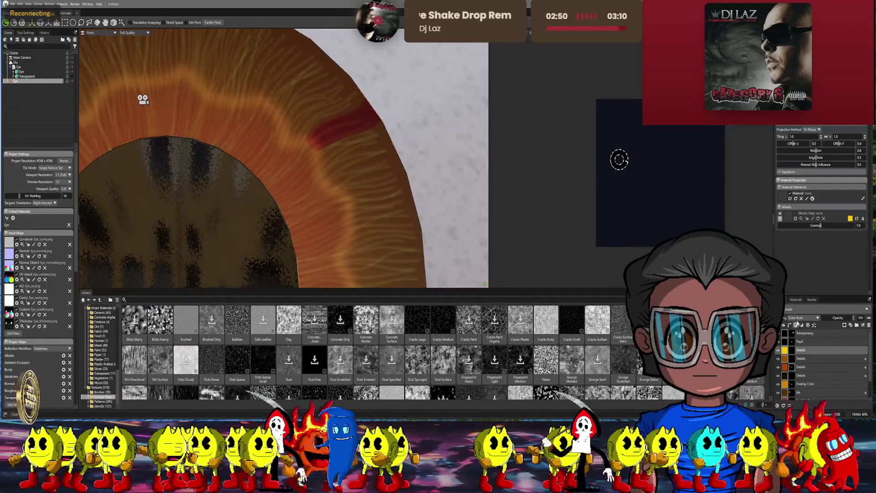
left_click(803, 318)
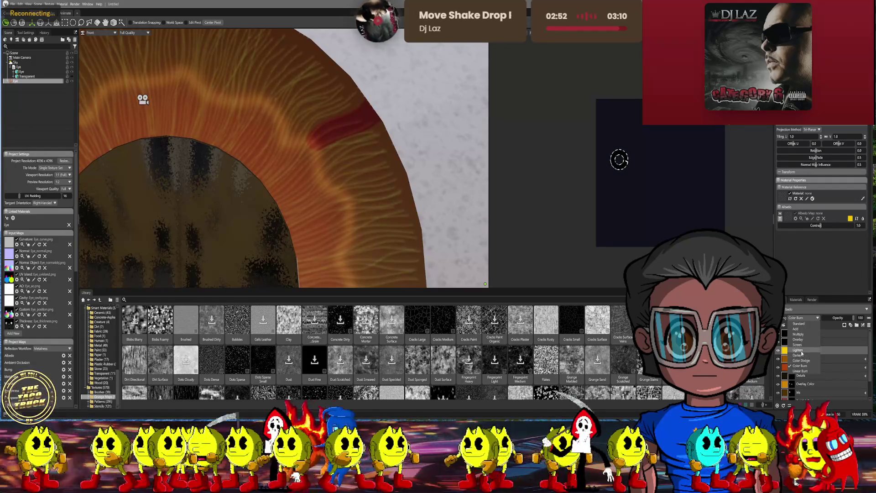
left_click(798, 350)
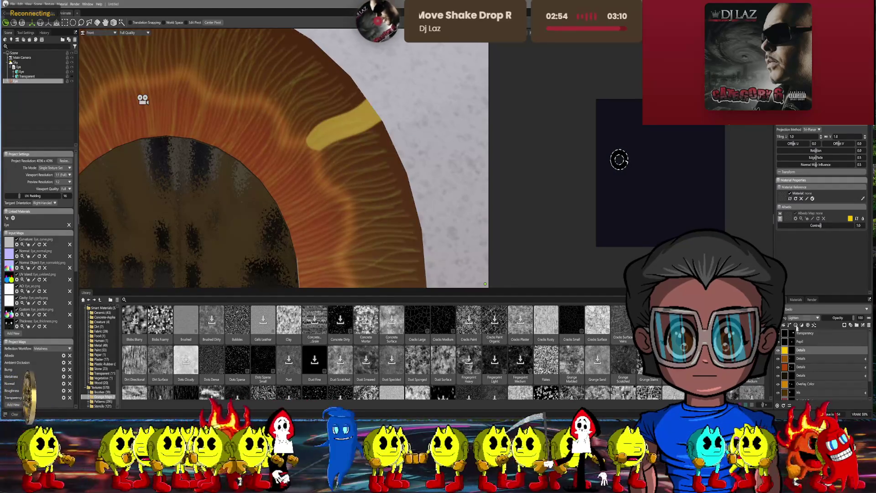
left_click(803, 317)
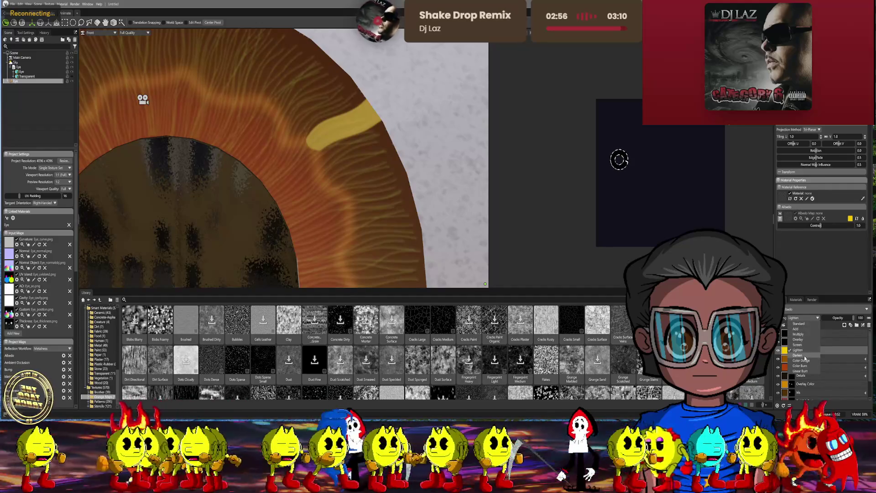
left_click(804, 360)
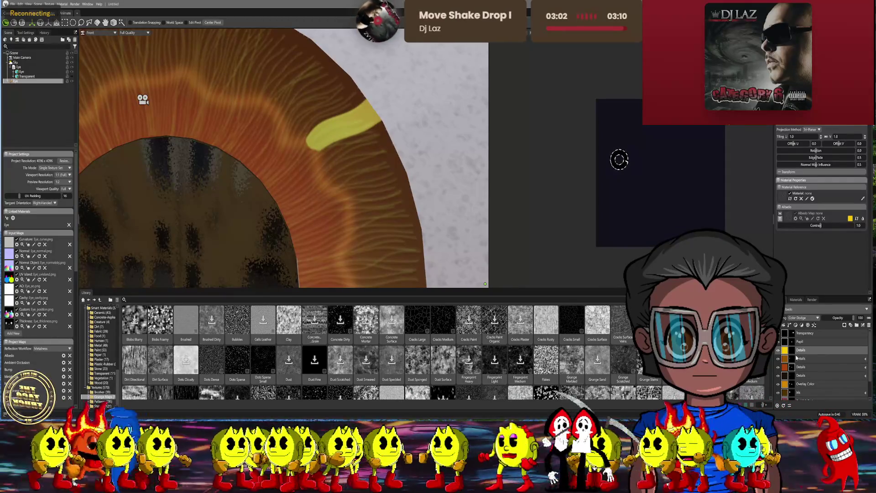
left_click(784, 350, "ctrl")
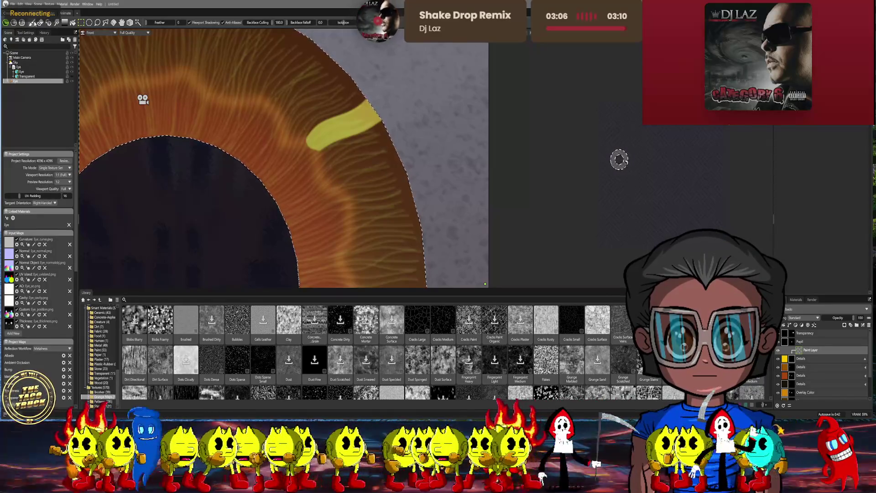
- Paint a second yellow streak on the iris edge and erase the stray hook with mask 0
key("b")
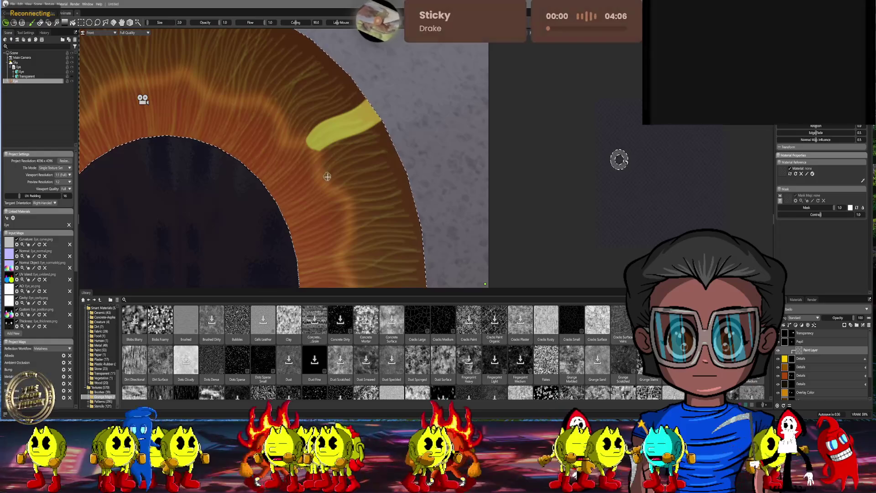
left_click_drag(324, 180, 405, 148)
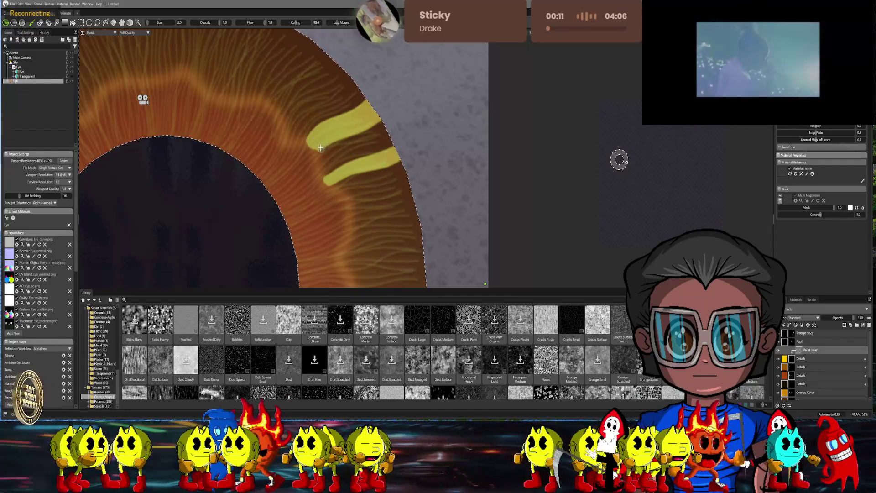
left_click_drag(330, 153, 348, 153)
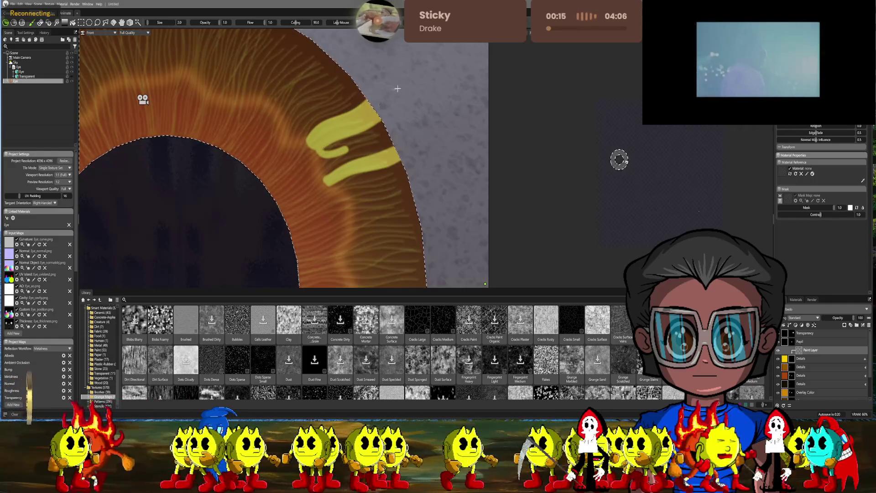
left_click_drag(825, 211, 683, 201)
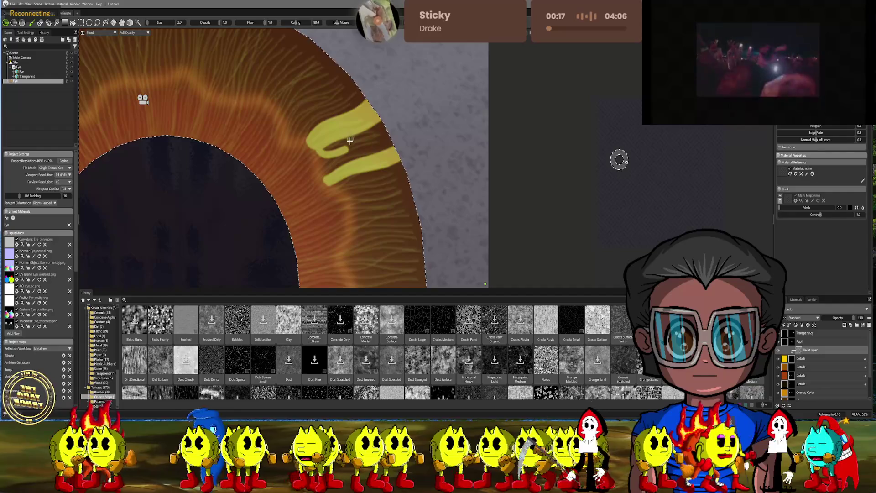
mouse_move(351, 147)
left_mouse_down()
mouse_move(321, 158)
mouse_move(308, 152)
left_mouse_up()
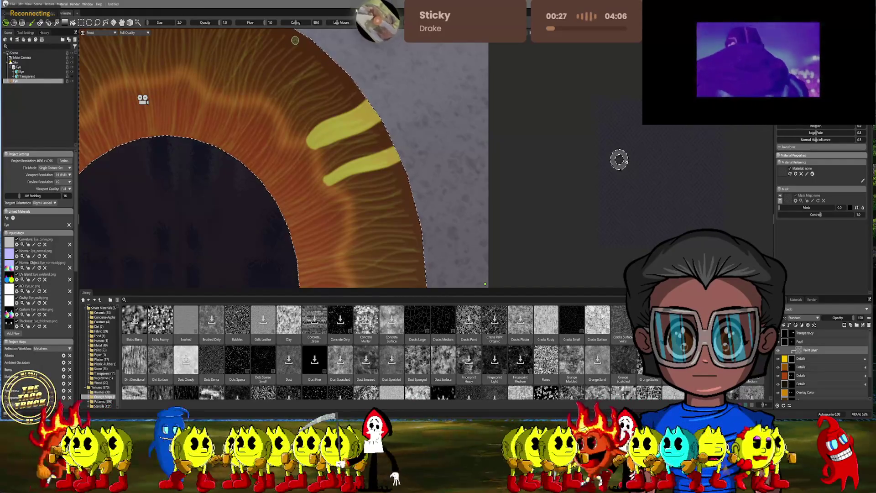
right_click(798, 350)
- Add a Blur layer over the streaks and drop the Details group's opacity to about 45
mouse_move(830, 393)
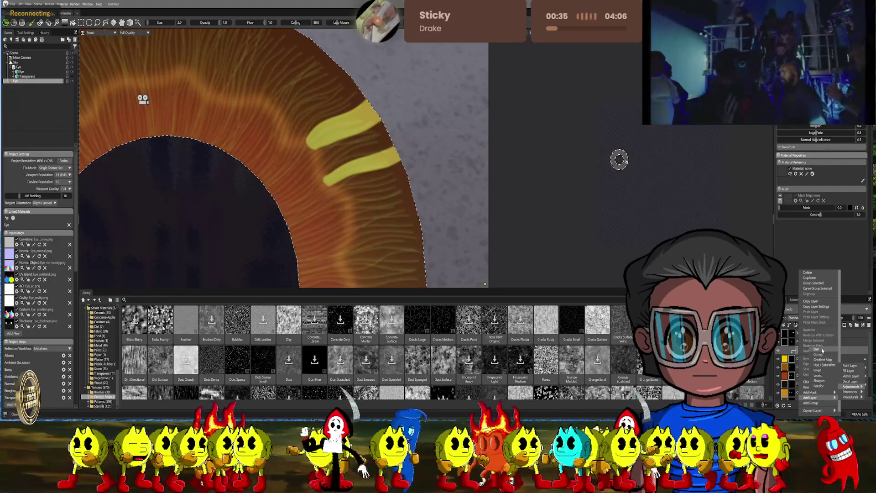
left_click(819, 348)
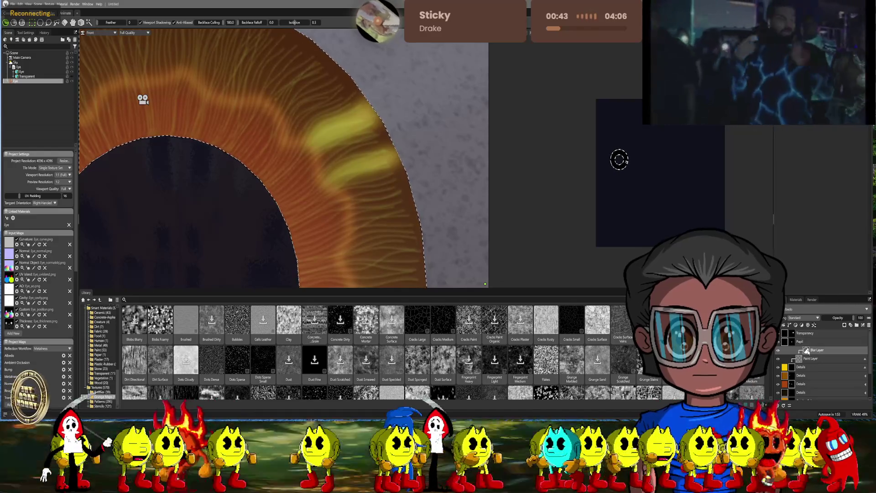
left_click(785, 367)
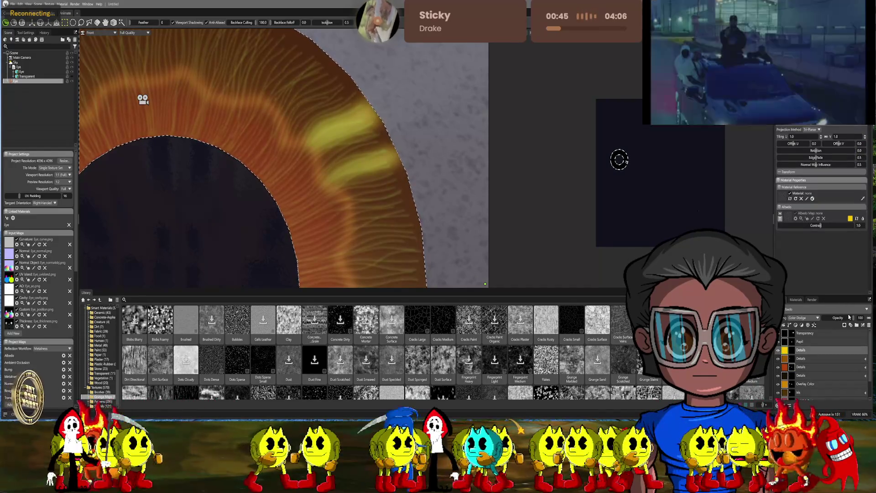
left_click_drag(849, 319, 844, 317)
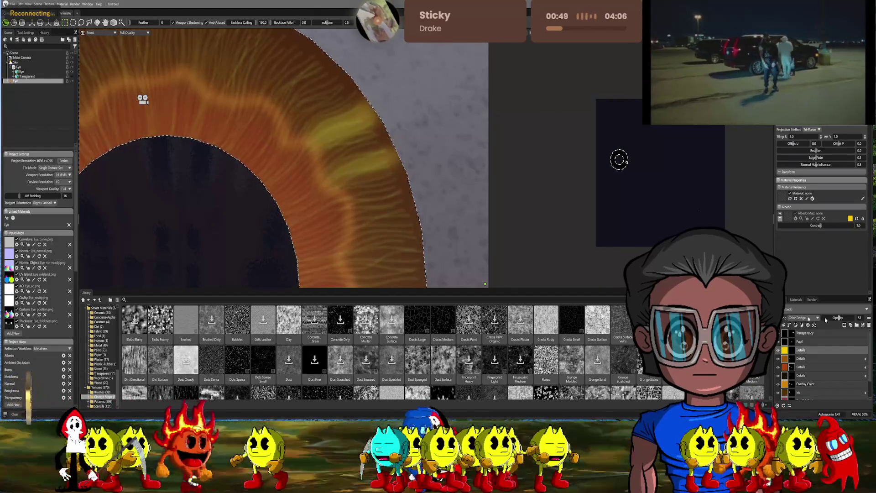
scroll(362, 152, "down", 3)
scroll(362, 151, "up", 3)
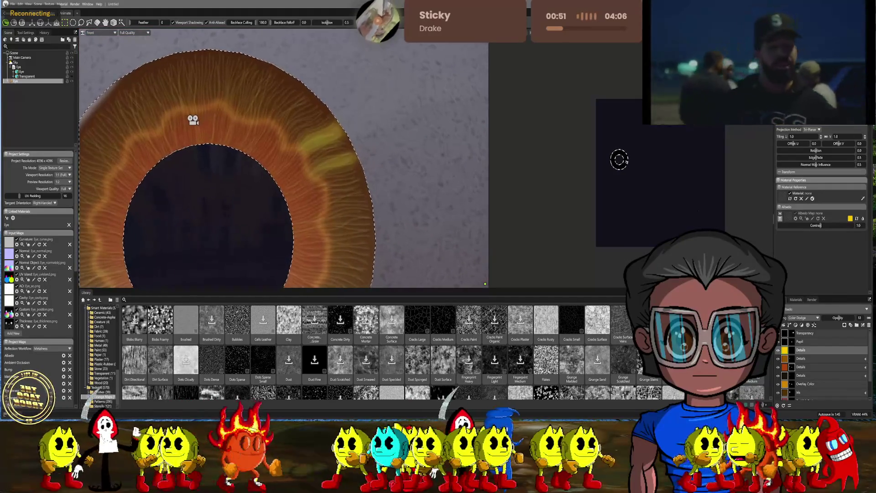
left_click_drag(841, 318, 834, 318)
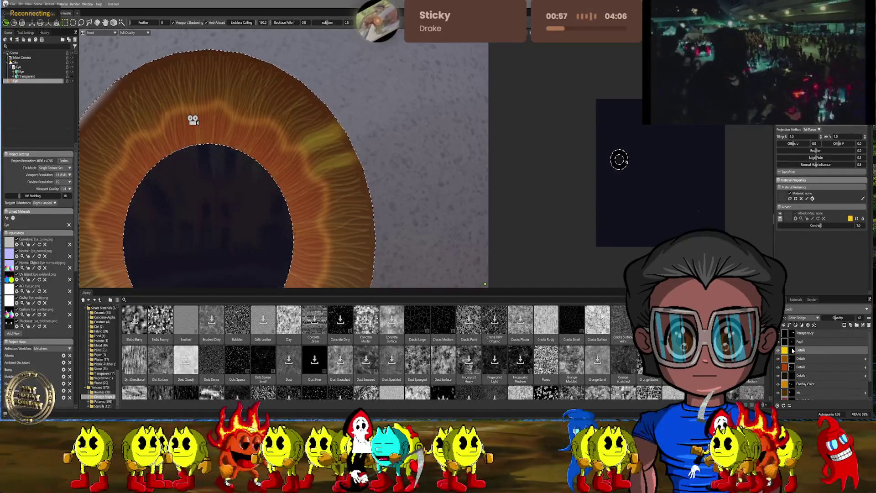
left_click(776, 351)
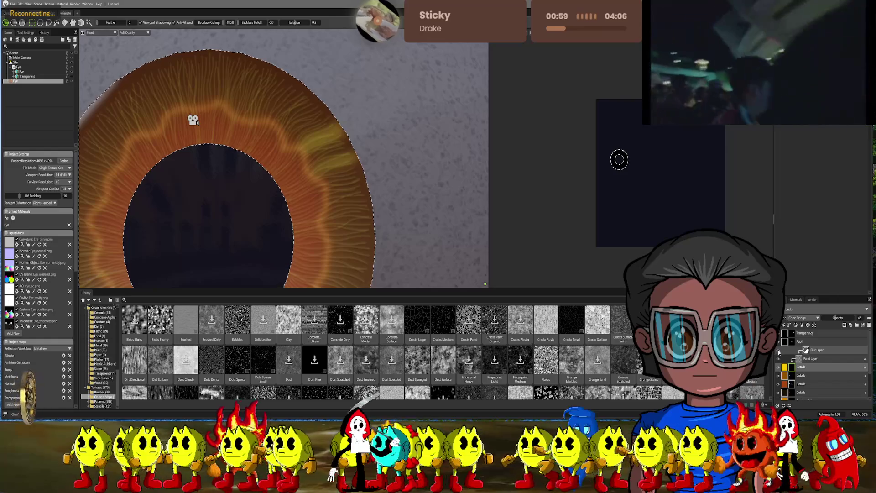
left_click(799, 358)
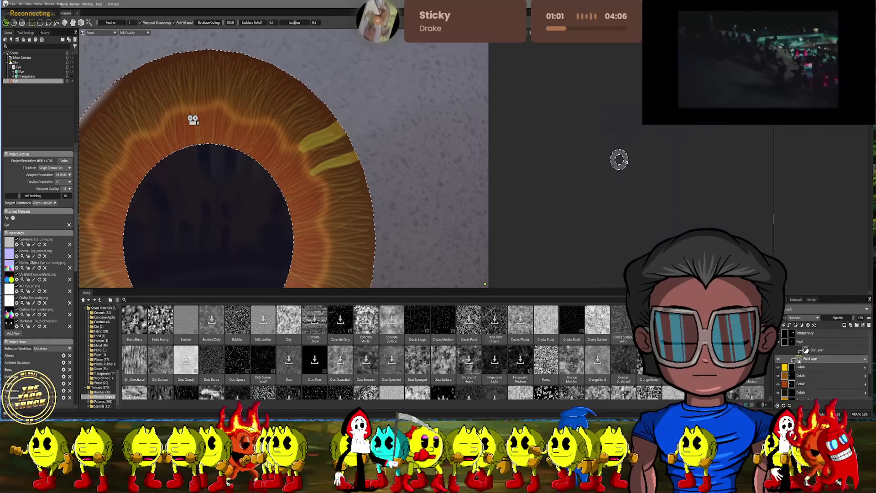
- Paint two more yellow streaks along the iris's right edge on the paint layer
middle_click_drag(340, 162, 352, 145)
scroll(352, 146, "up", 2)
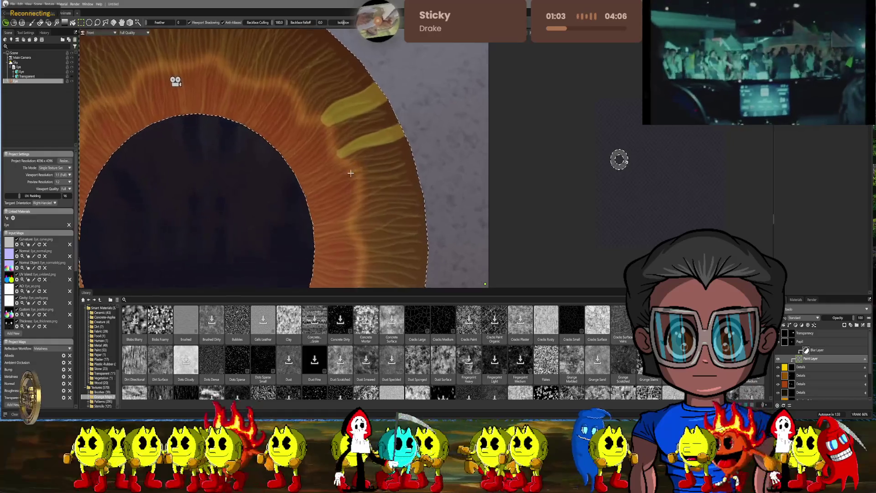
scroll(341, 160, "up", 1)
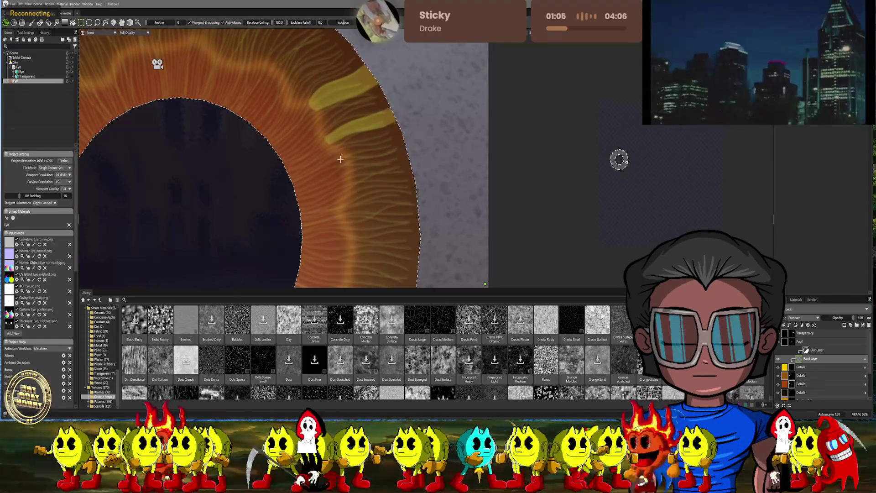
left_click(34, 23)
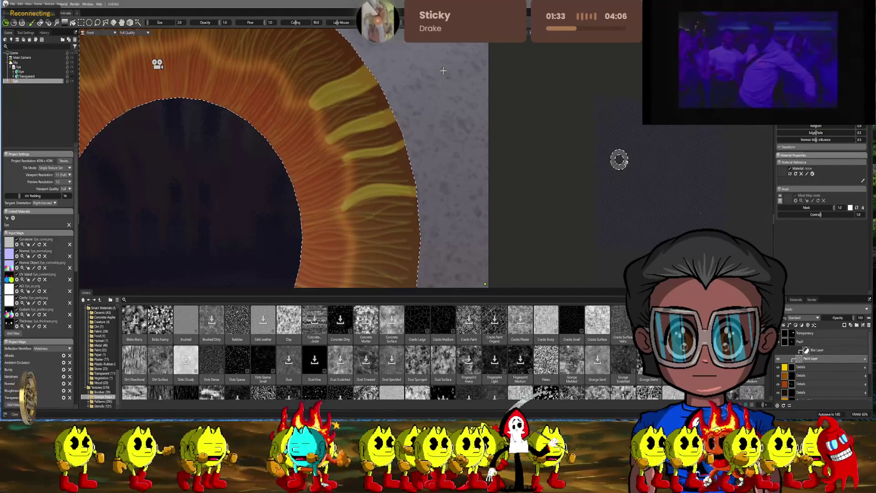
scroll(442, 115, "down", 5)
scroll(364, 113, "up", 3)
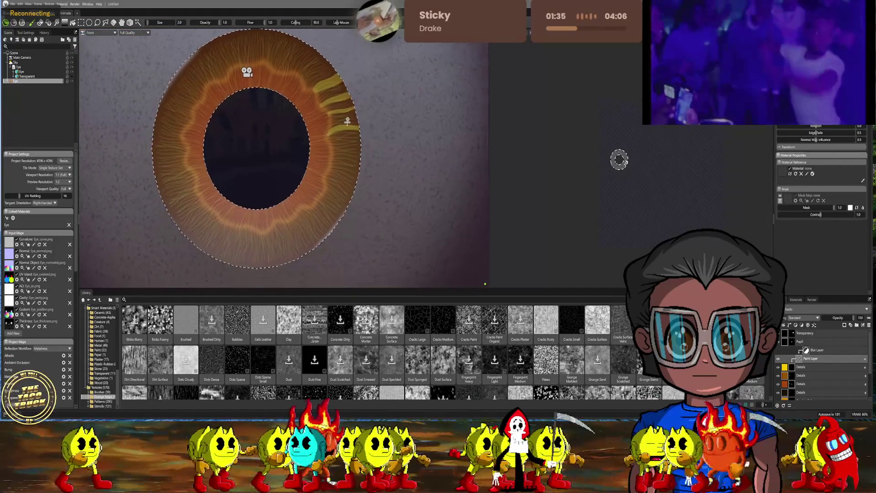
scroll(341, 155, "up", 5)
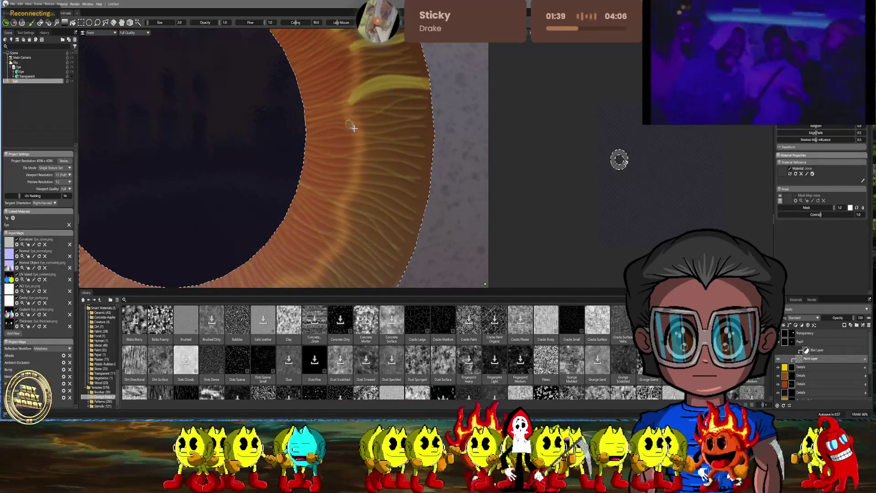
left_click_drag(360, 133, 429, 129)
left_click_drag(361, 143, 405, 142)
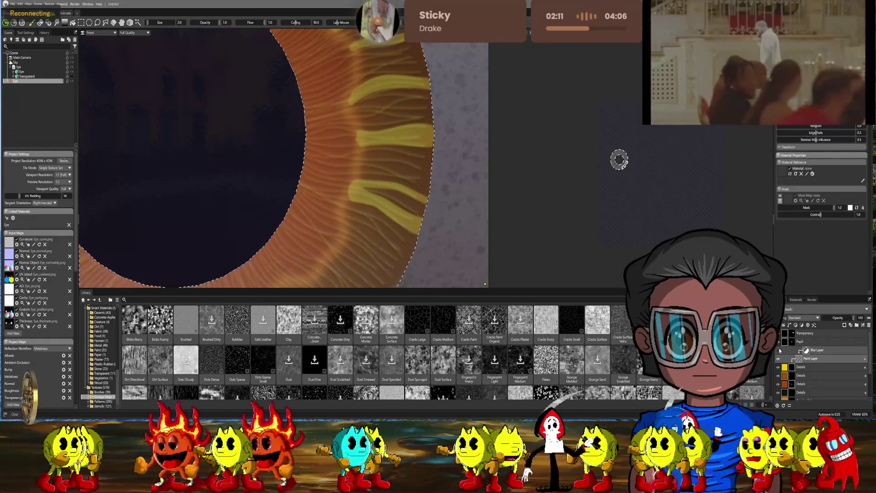
scroll(453, 155, "down", 5)
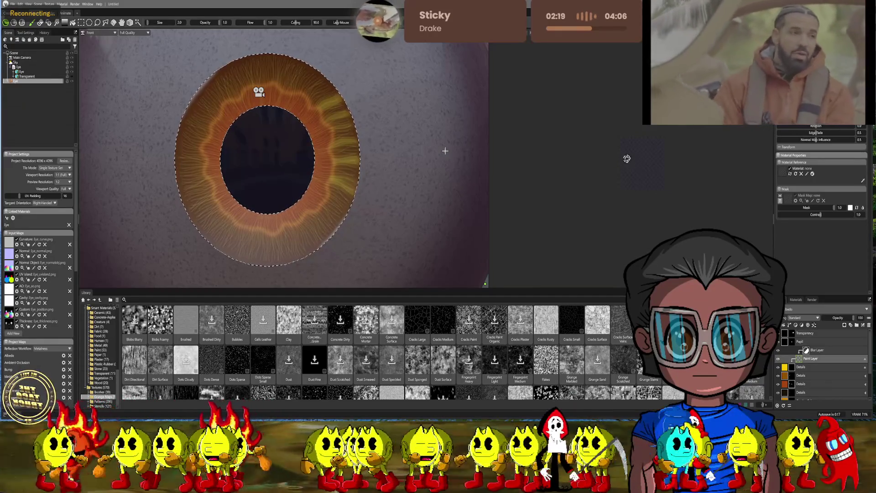
- Brush seven soft yellow streaks into the fibres along the upper outer iris edge
scroll(346, 90, "up", 5)
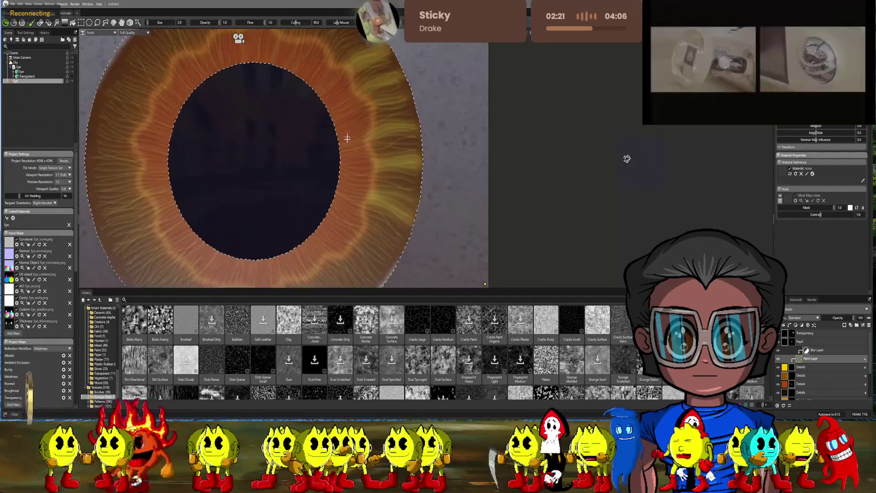
scroll(322, 170, "up", 2)
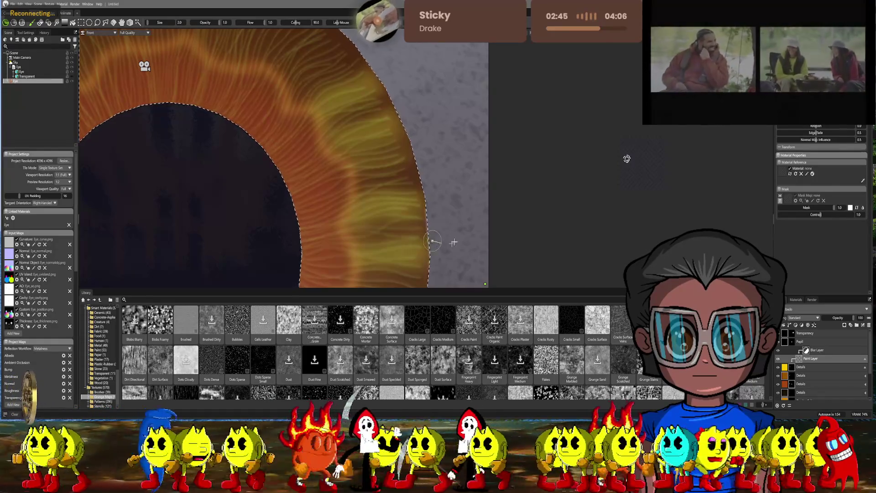
mouse_move(415, 240)
middle_mouse_down()
mouse_move(406, 142)
mouse_move(369, 143)
middle_mouse_up()
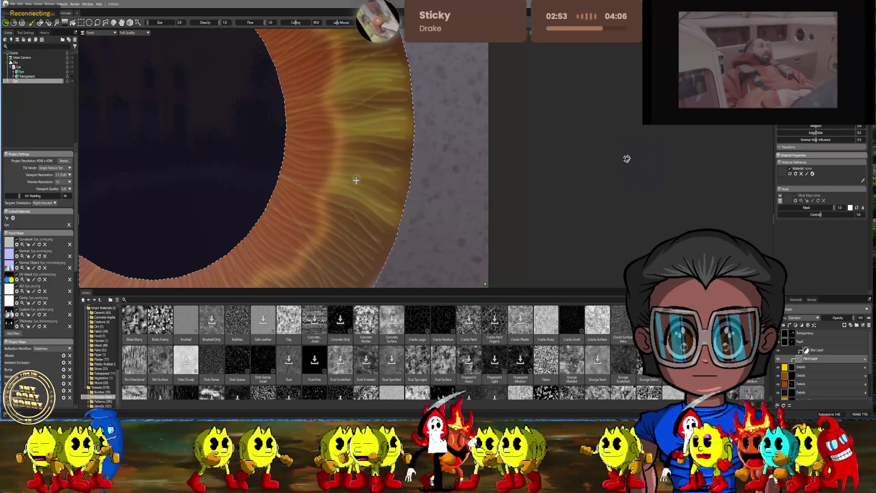
left_click_drag(336, 181, 372, 200)
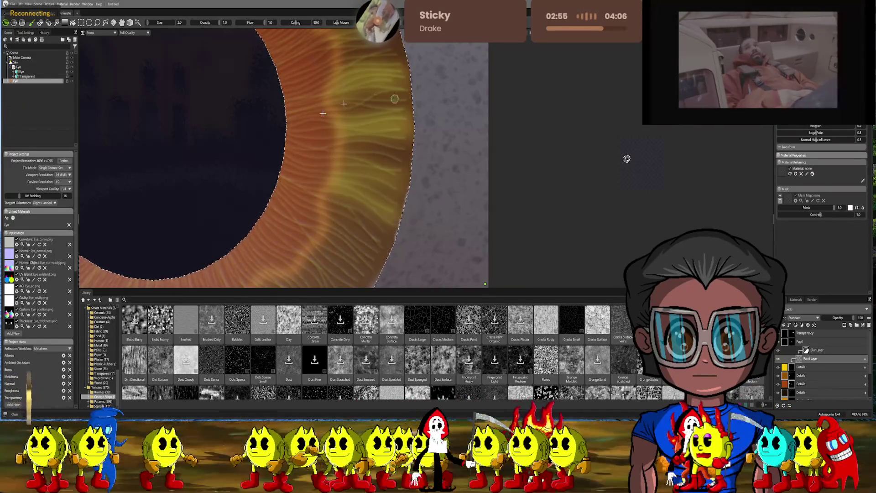
left_click_drag(340, 159, 395, 173)
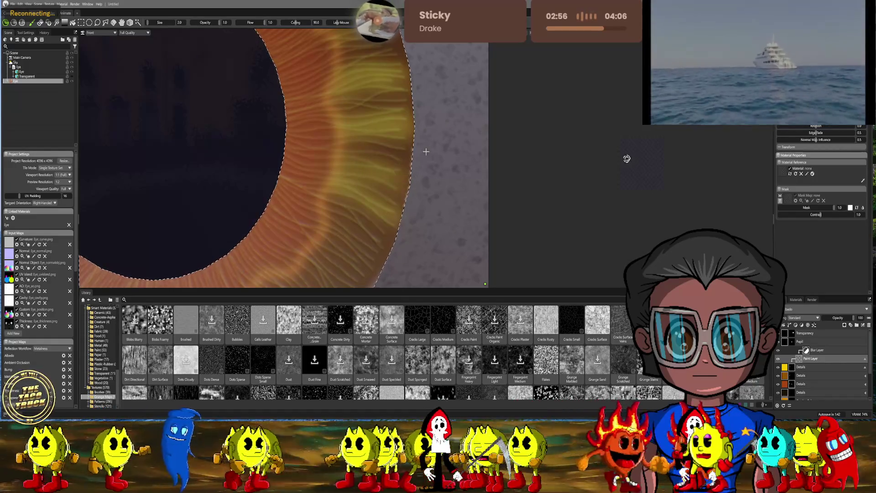
left_click_drag(323, 215, 365, 247)
mouse_move(321, 202)
left_mouse_down()
mouse_move(328, 228)
mouse_move(362, 255)
left_mouse_up()
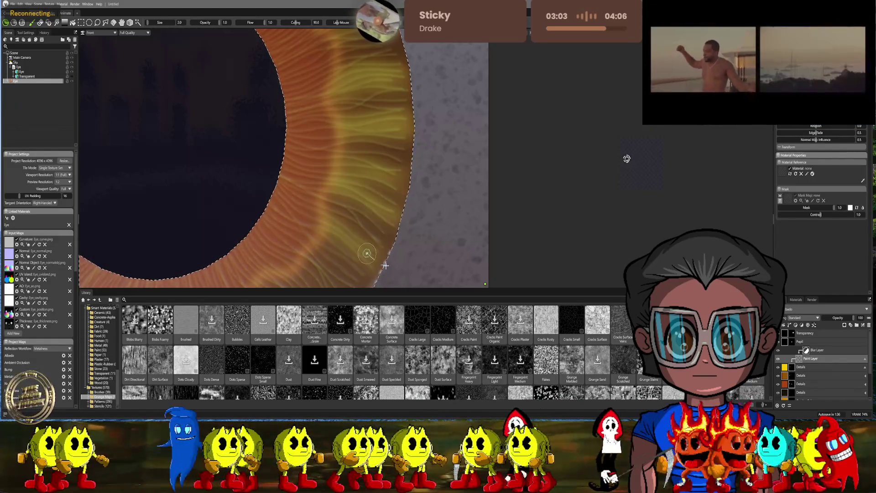
left_click_drag(329, 242, 369, 268)
mouse_move(333, 189)
left_mouse_down()
mouse_move(325, 203)
mouse_move(333, 226)
left_mouse_up()
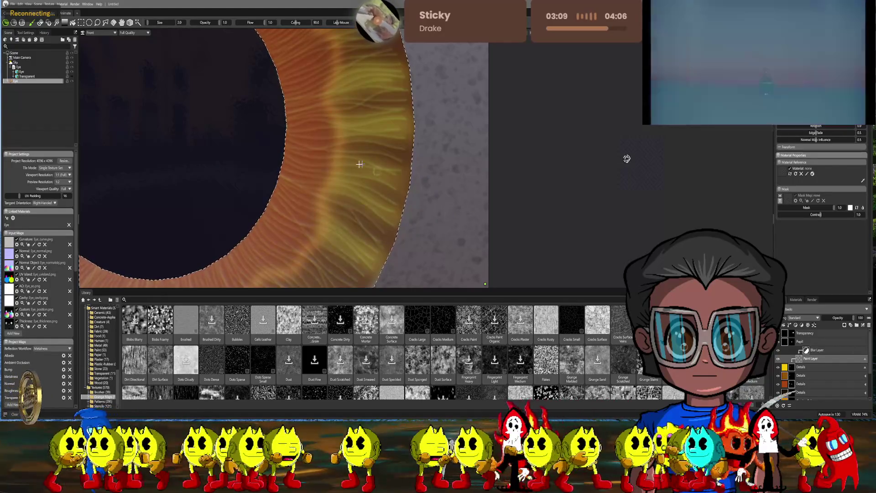
left_click_drag(336, 190, 336, 226)
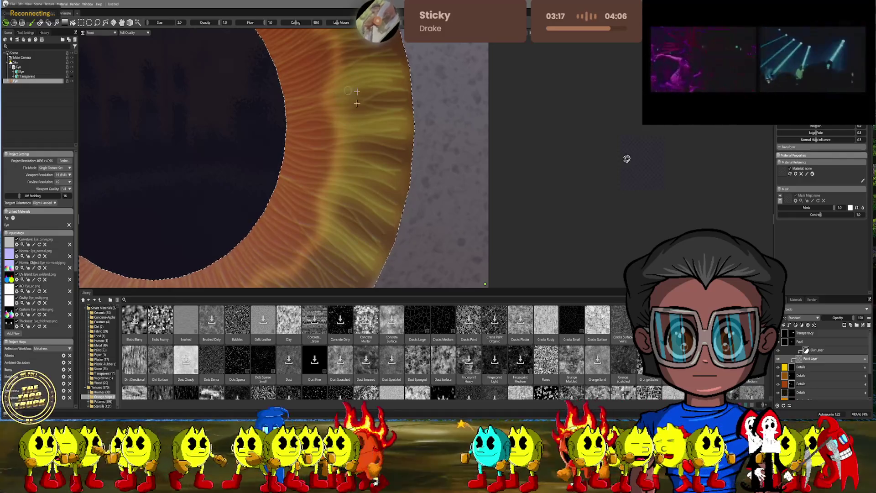
middle_click_drag(385, 151, 386, 260)
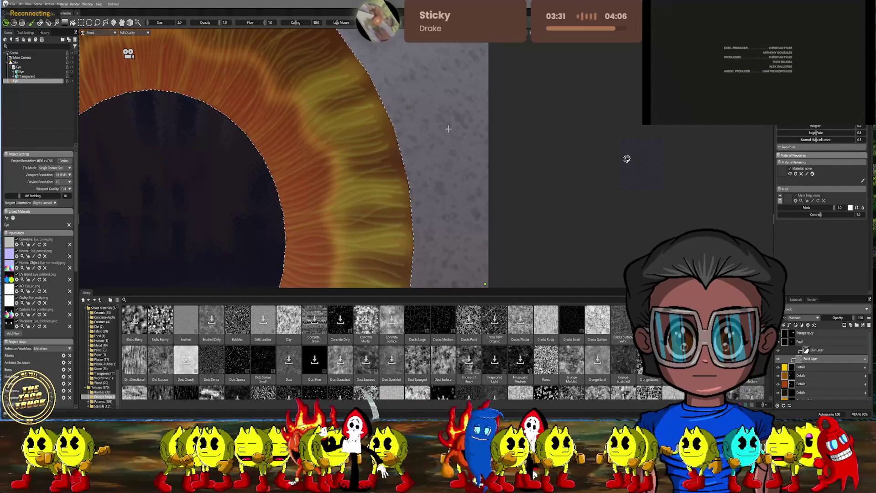
scroll(450, 137, "down", 5)
- Zoom out to review the streaked iris and show the Color Dodge Details layer's settings
scroll(429, 119, "up", 3)
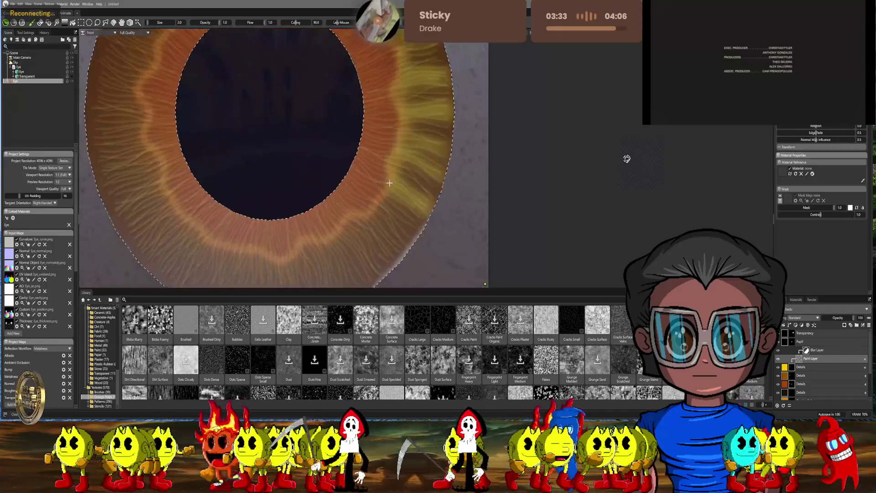
scroll(390, 183, "up", 4)
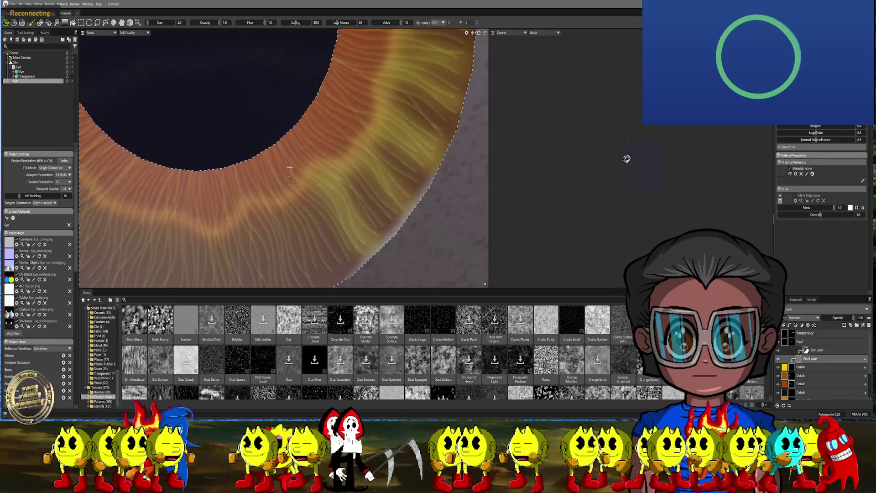
scroll(365, 174, "down", 5)
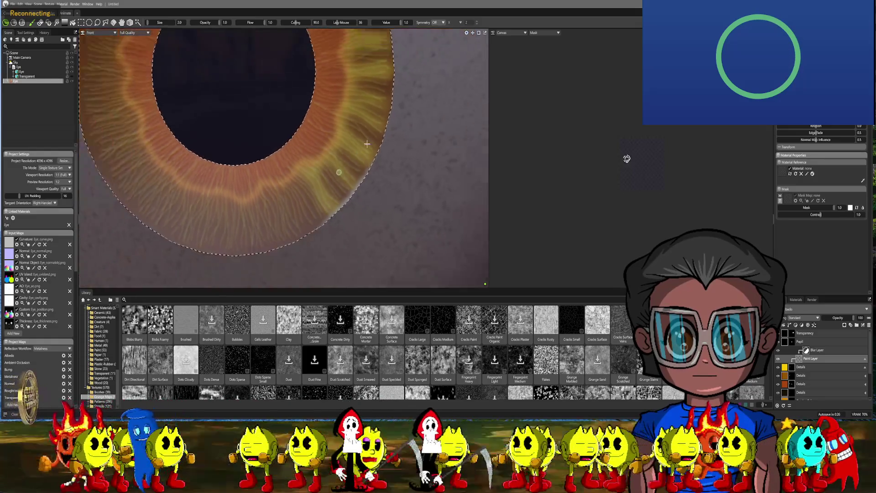
scroll(346, 154, "up", 1)
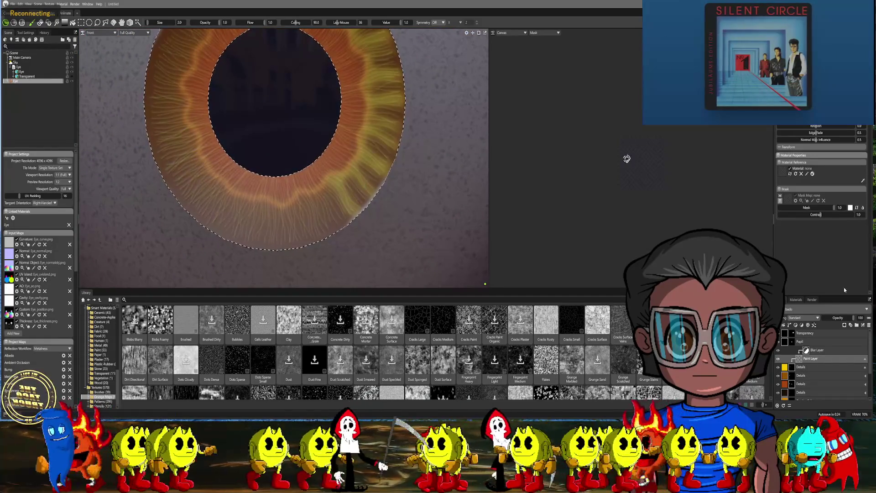
left_click(843, 324)
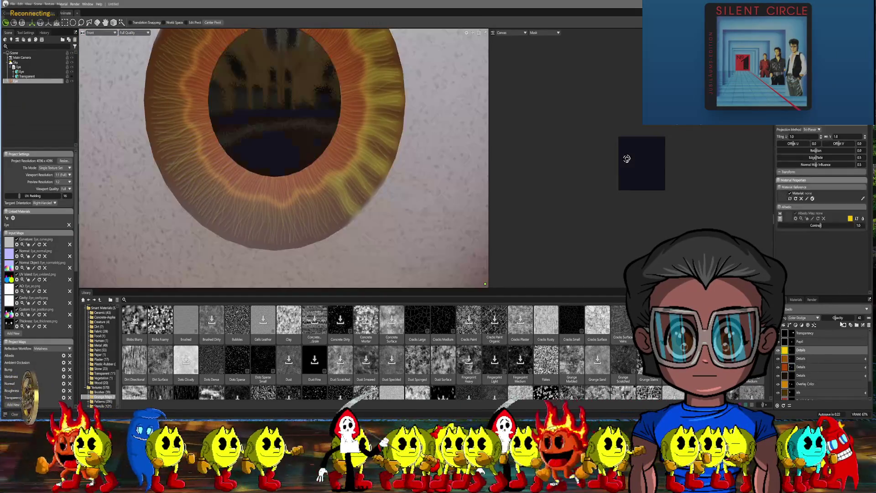
- Lower the Details layer opacity to 25, then restore the paint layer and iris selection
left_click_drag(835, 318, 830, 318)
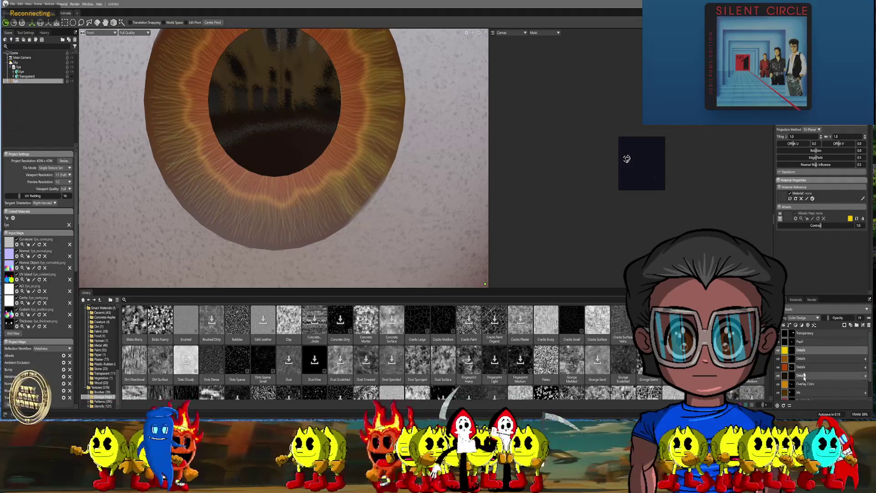
key("ctrl+z")
key("ctrl+z")
key("ctrl+z")
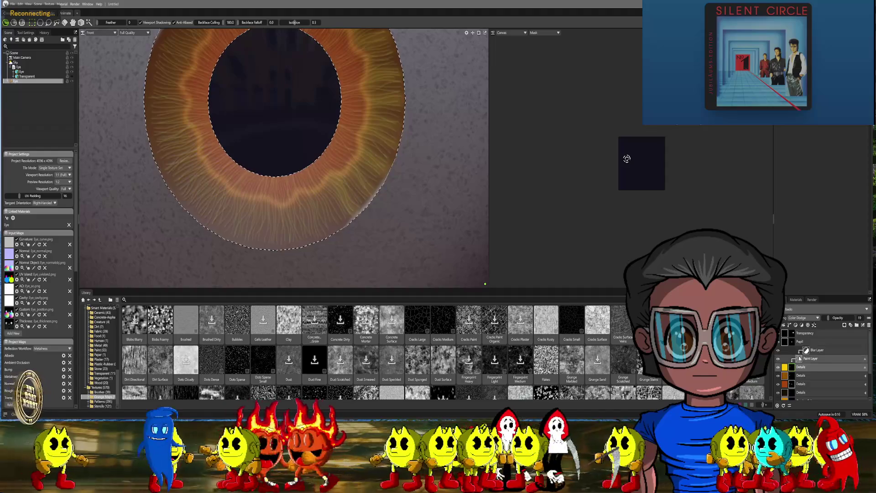
scroll(362, 201, "up", 5)
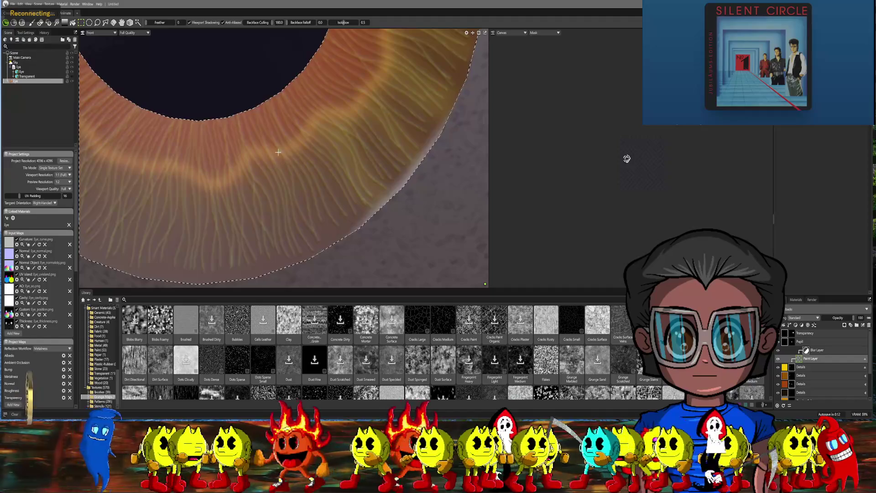
- Inspect the lower iris with the Paint Brush active, then bring back the Details streak layer's settings
left_click(40, 23)
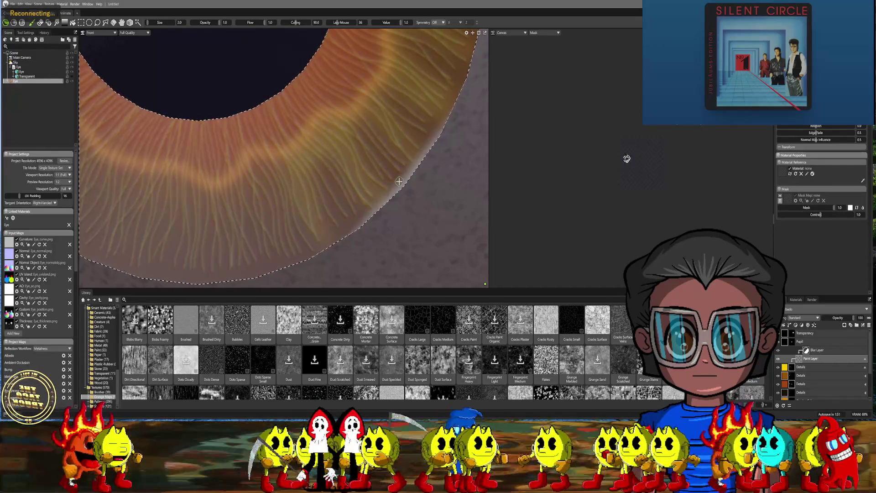
scroll(457, 158, "down", 5)
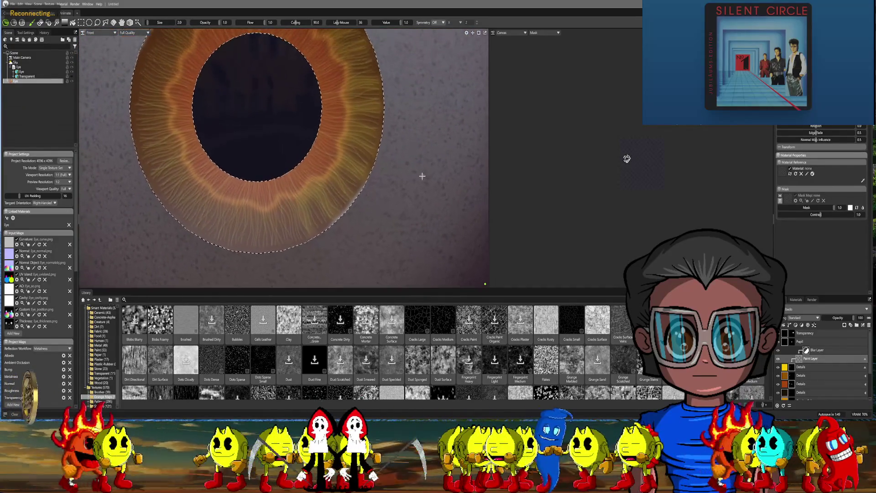
scroll(418, 157, "down", 1)
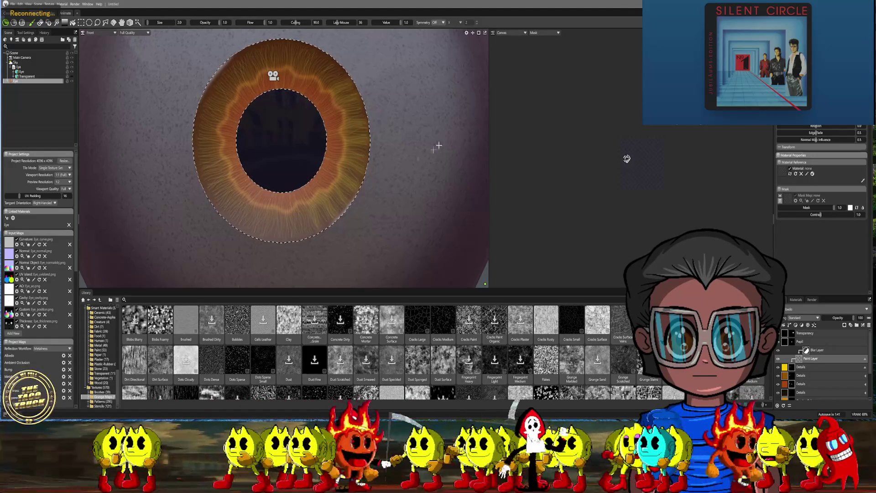
scroll(326, 176, "up", 5)
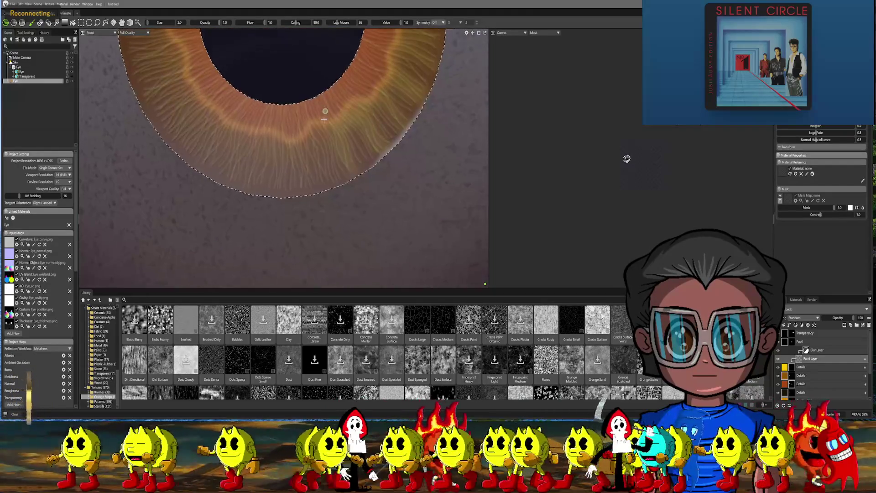
middle_click_drag(319, 140, 313, 135)
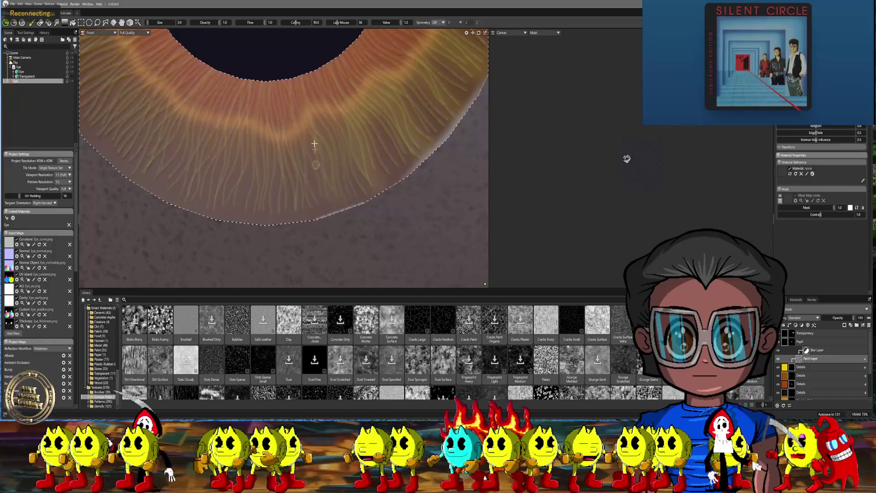
key("Delete")
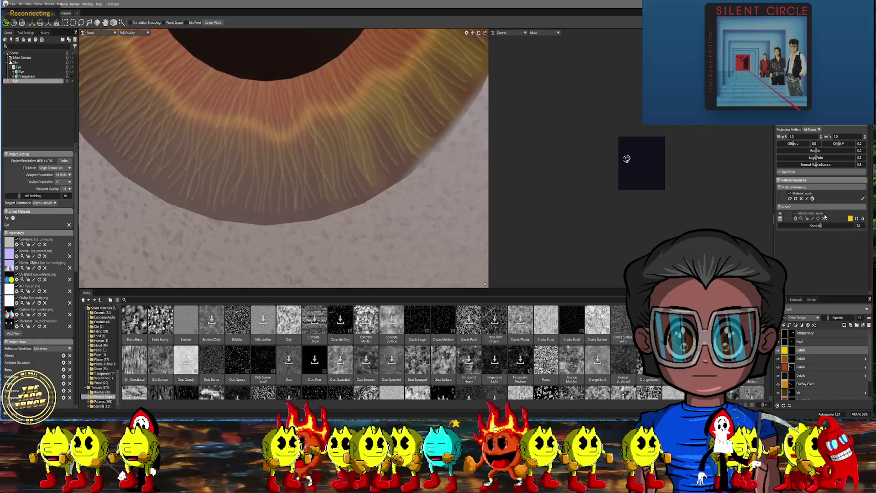
- Raise the Details layer opacity to 38, then resume brush painting on the Paint Layer within the iris selection
left_click_drag(829, 318, 834, 318)
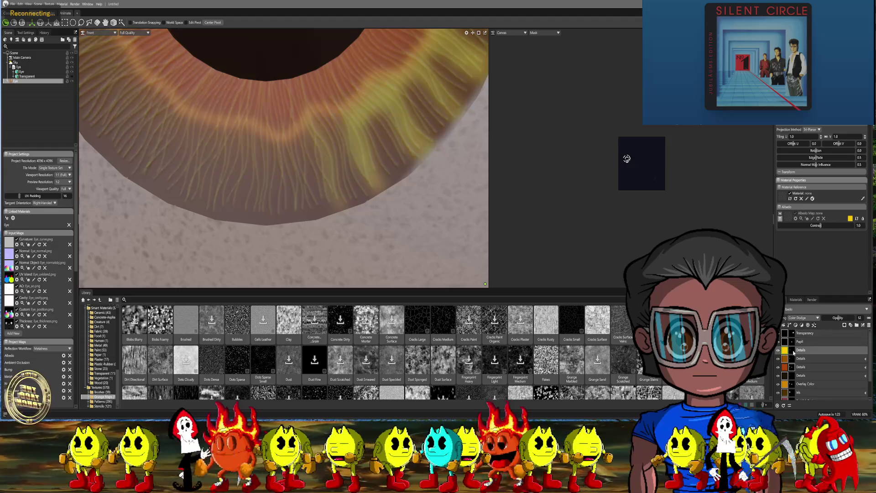
key("ctrl+z")
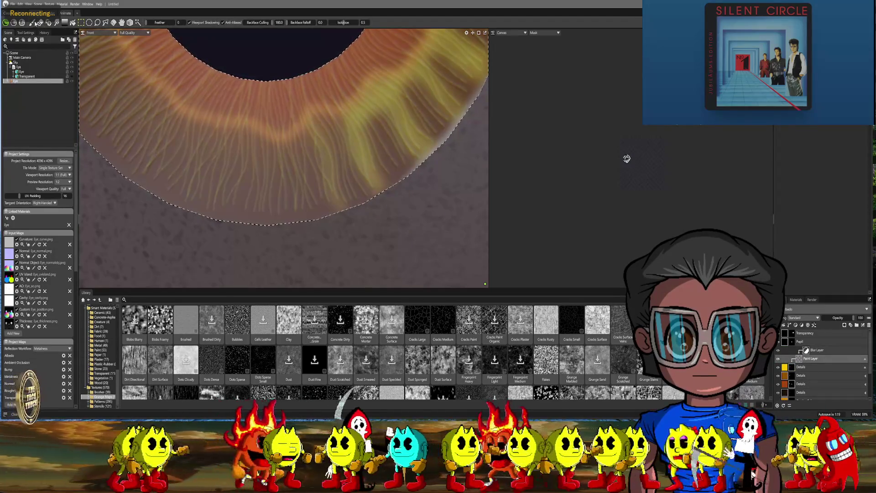
left_click(32, 23)
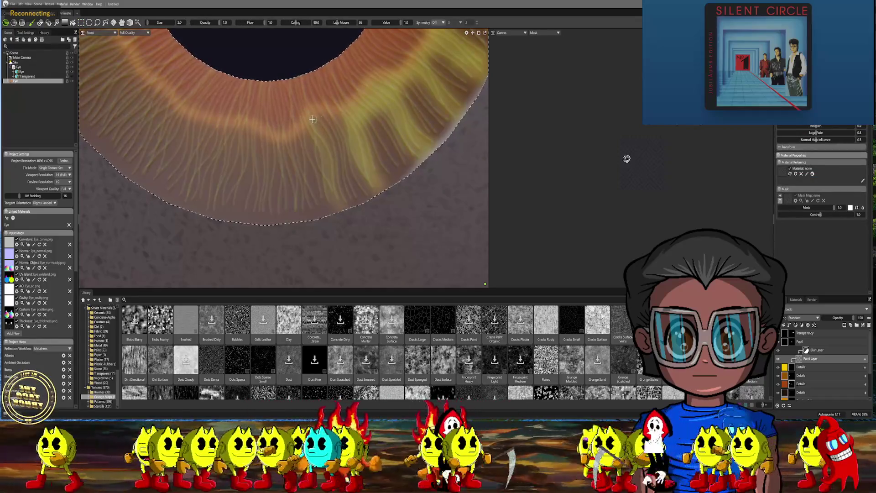
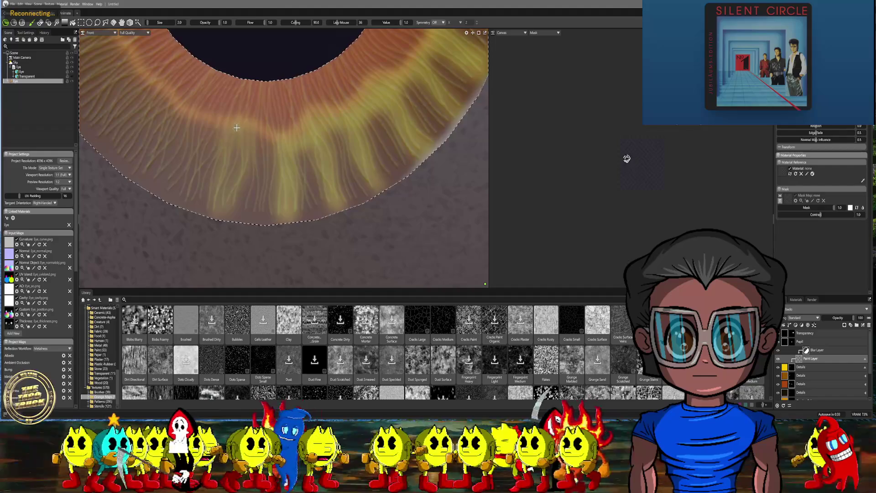
- Paint fine yellow radial streaks down the lower iris on the Paint Layer
left_click_drag(239, 147, 226, 200)
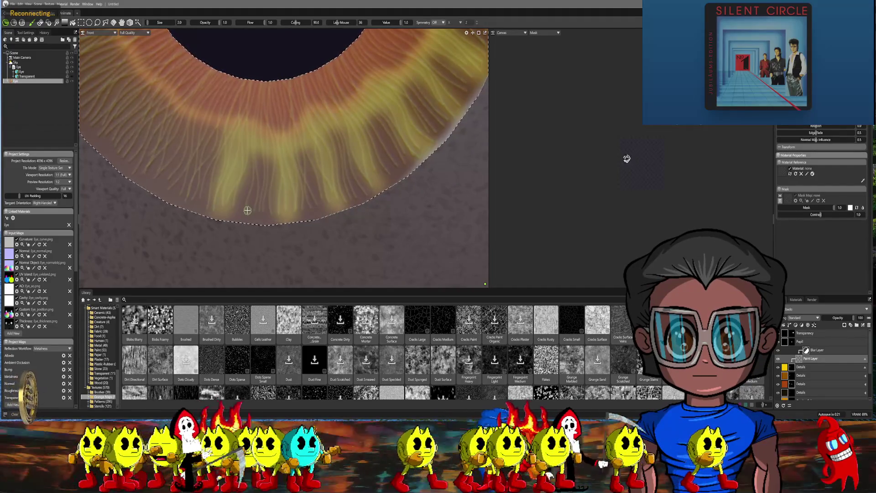
scroll(281, 200, "down", 5)
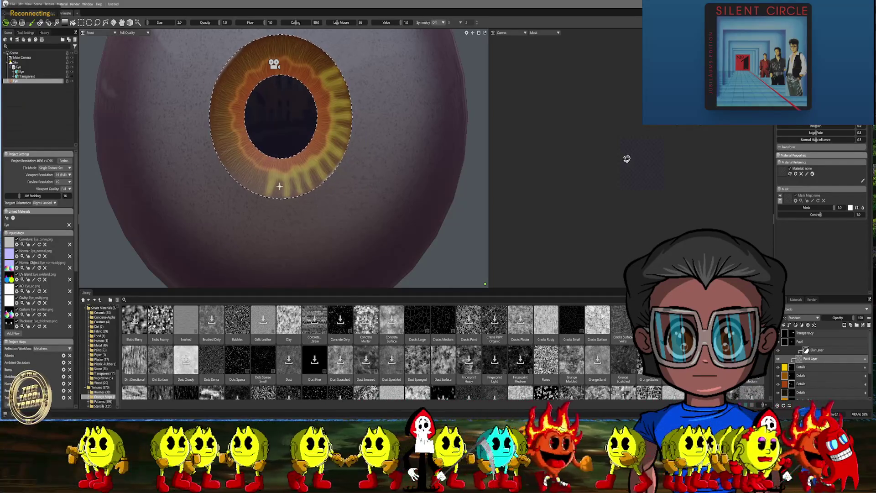
scroll(367, 198, "up", 6)
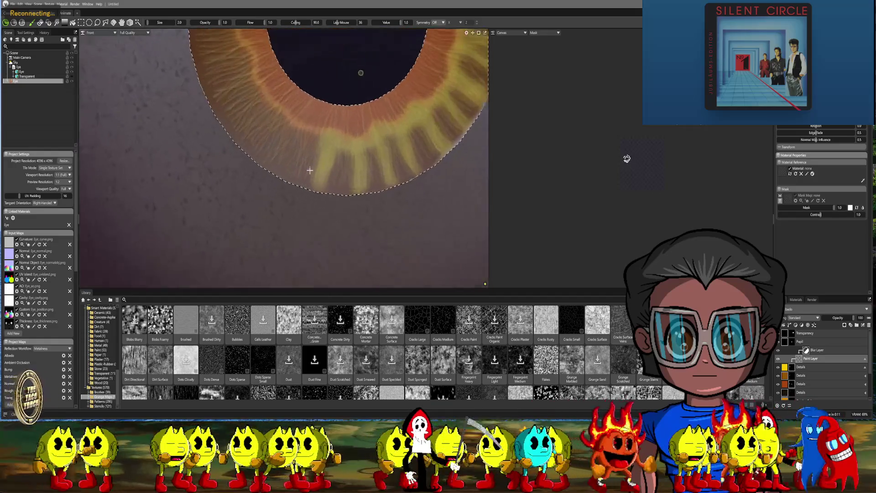
middle_click_drag(311, 149, 301, 164)
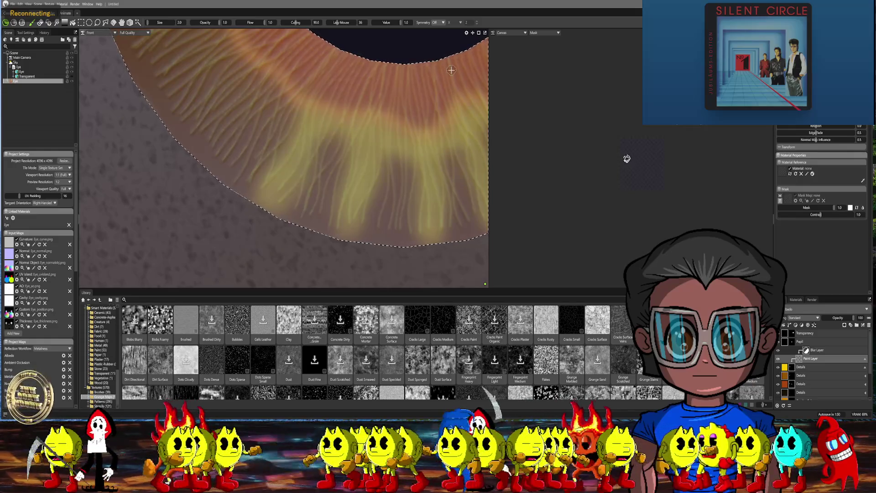
scroll(318, 208, "up", 3)
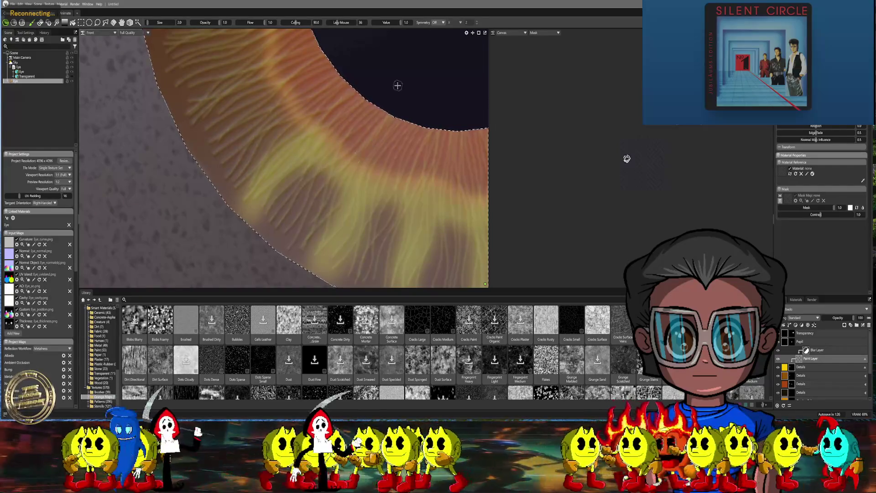
scroll(399, 83, "down", 5)
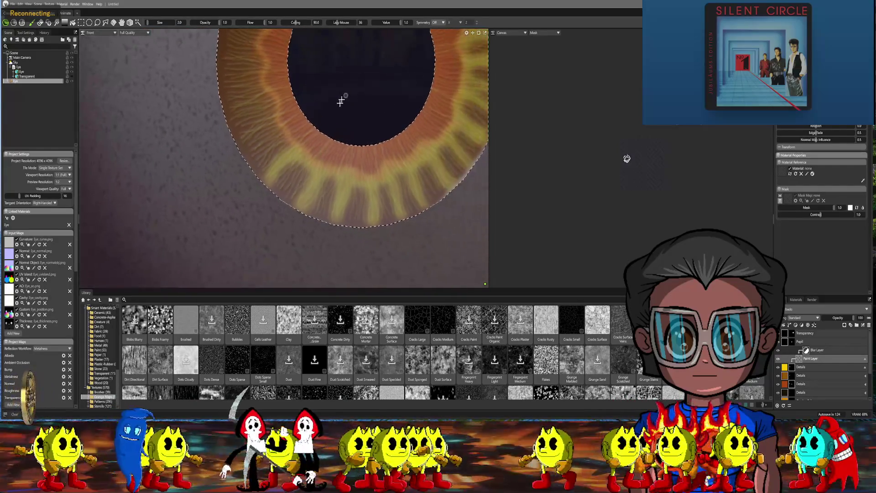
scroll(337, 146, "up", 5)
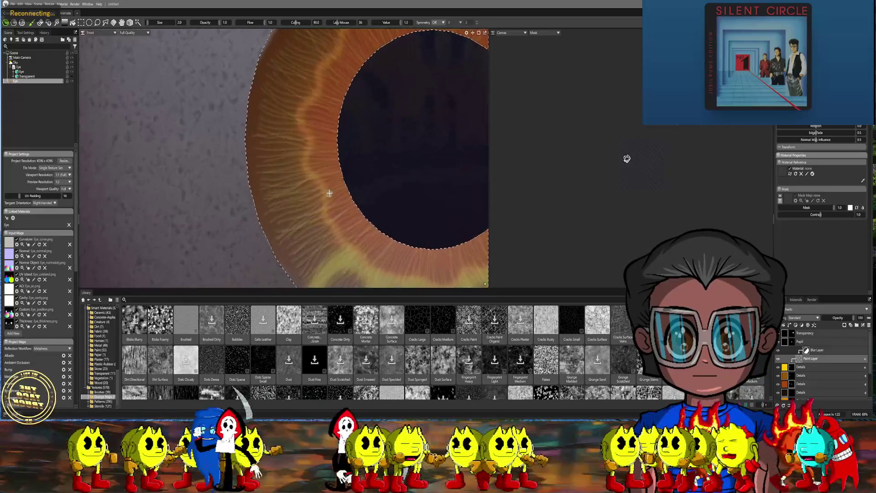
- Brush thin yellow streaks across the left side of the iris and up its edge
scroll(347, 128, "up", 4)
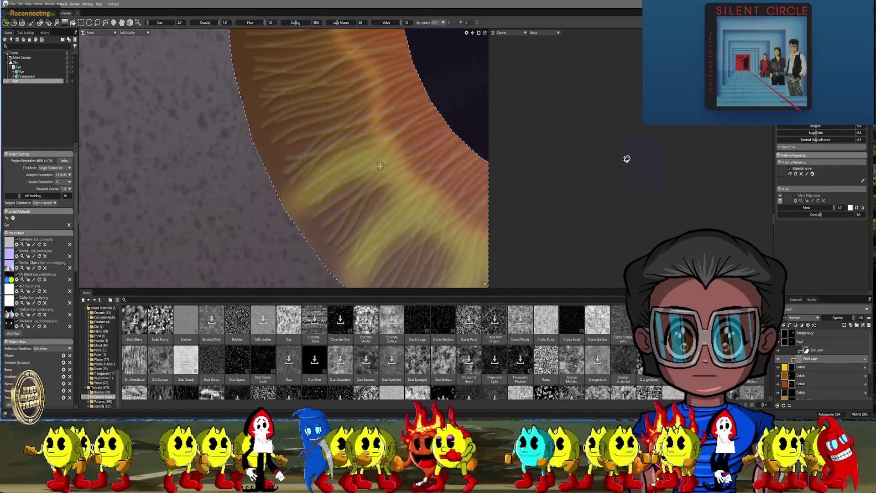
left_click_drag(380, 166, 400, 204)
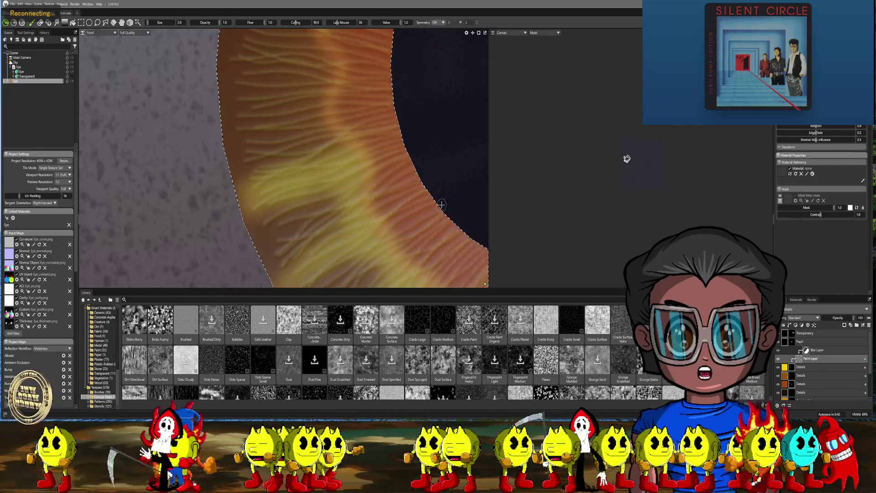
scroll(391, 146, "down", 5)
scroll(370, 98, "up", 6)
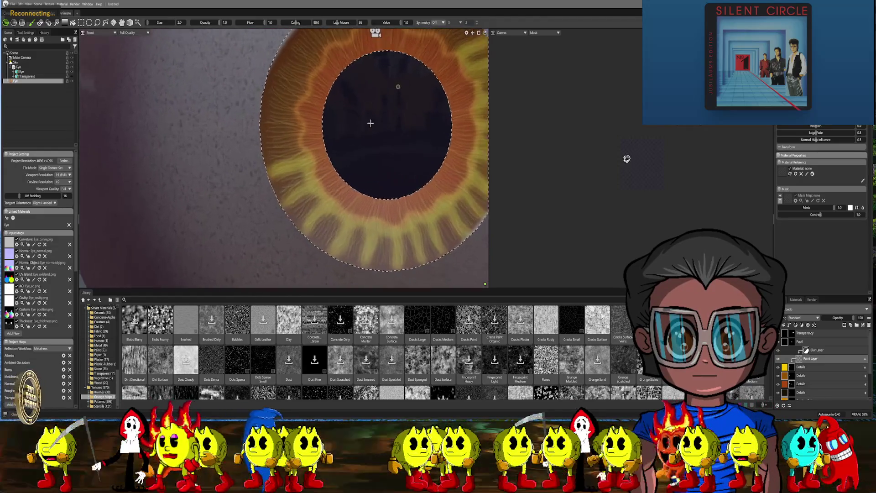
scroll(375, 168, "up", 1)
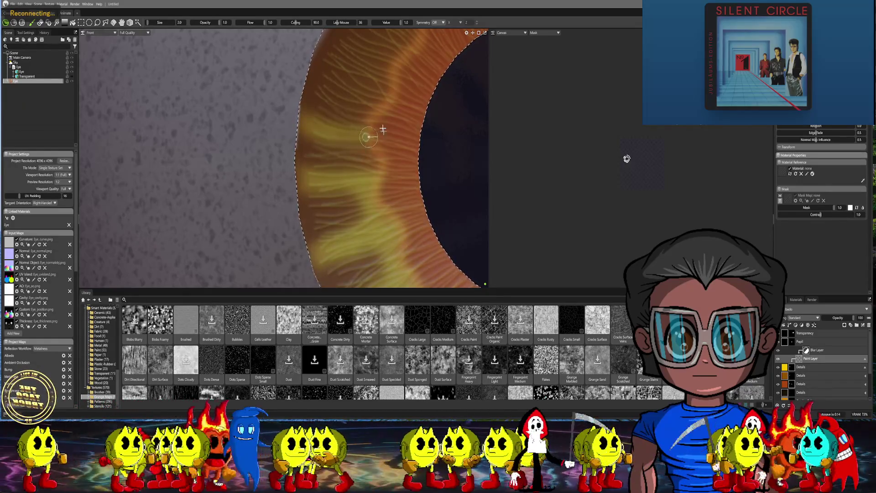
mouse_move(347, 137)
left_mouse_down()
mouse_move(362, 143)
mouse_move(371, 173)
mouse_move(363, 135)
mouse_move(363, 175)
mouse_move(375, 155)
mouse_move(381, 167)
left_mouse_up()
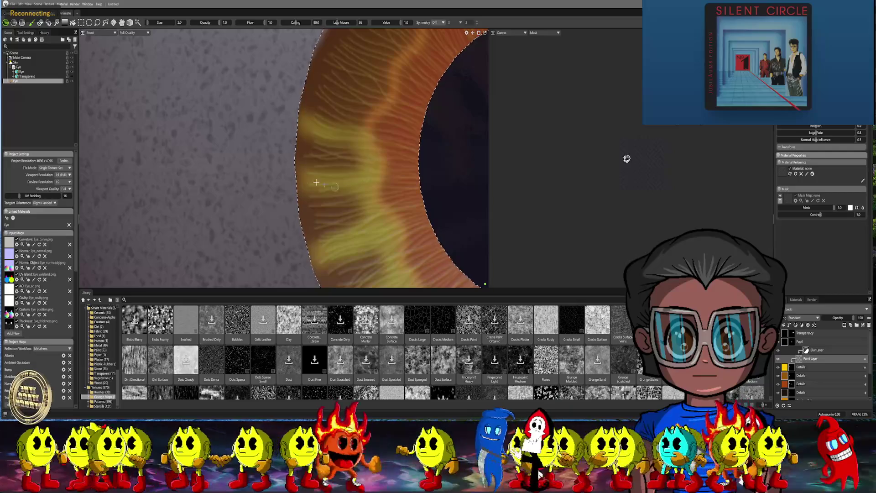
left_click_drag(385, 66, 372, 43)
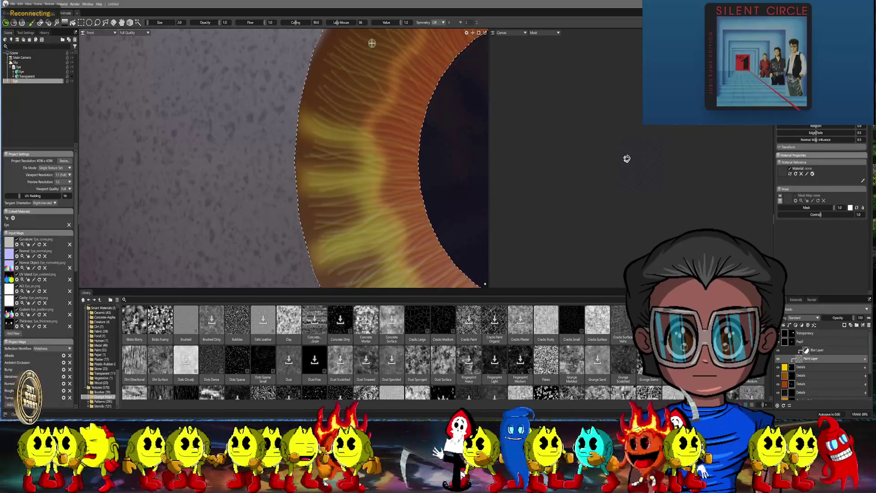
mouse_move(353, 72)
middle_mouse_down()
mouse_move(341, 121)
mouse_move(362, 123)
mouse_move(323, 186)
middle_mouse_up()
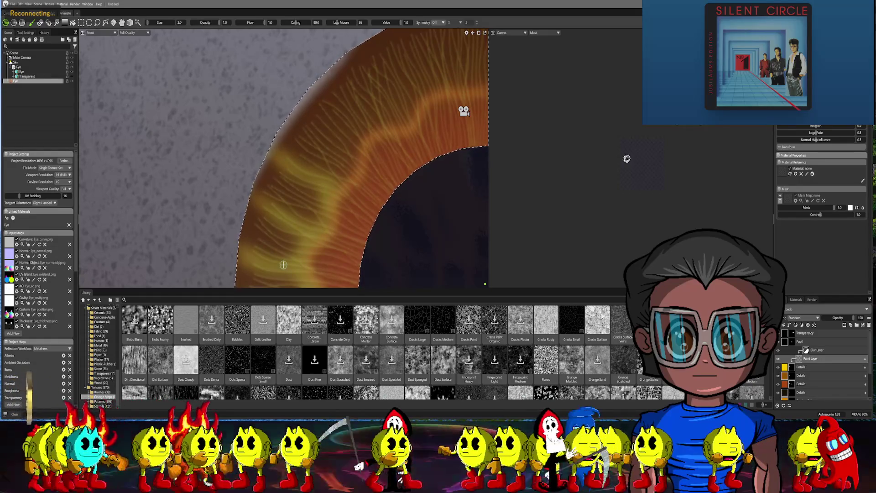
scroll(375, 195, "down", 5)
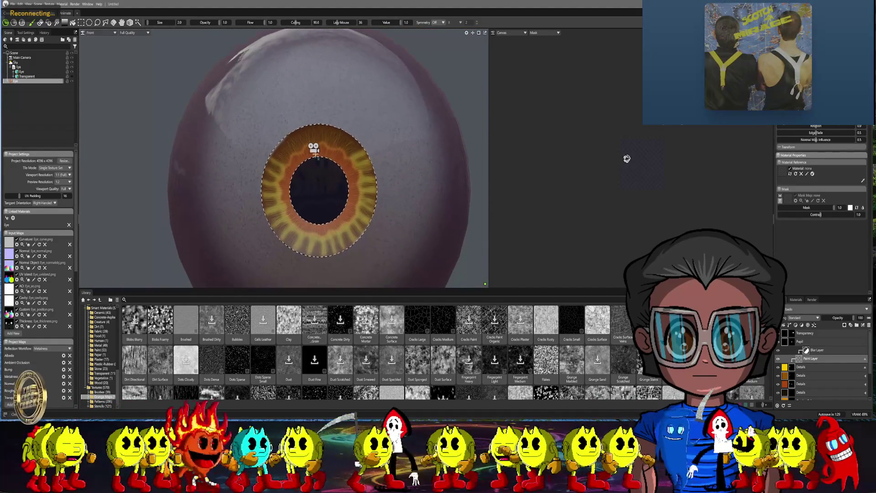
- Brush denser fine yellow streaks over the upper-left part of the iris
scroll(310, 184, "up", 6)
middle_click_drag(300, 163, 286, 188)
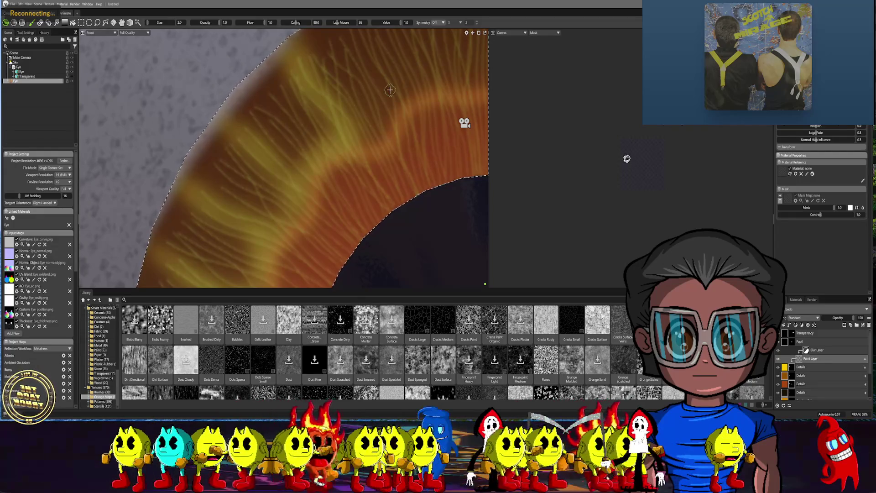
scroll(397, 146, "down", 10)
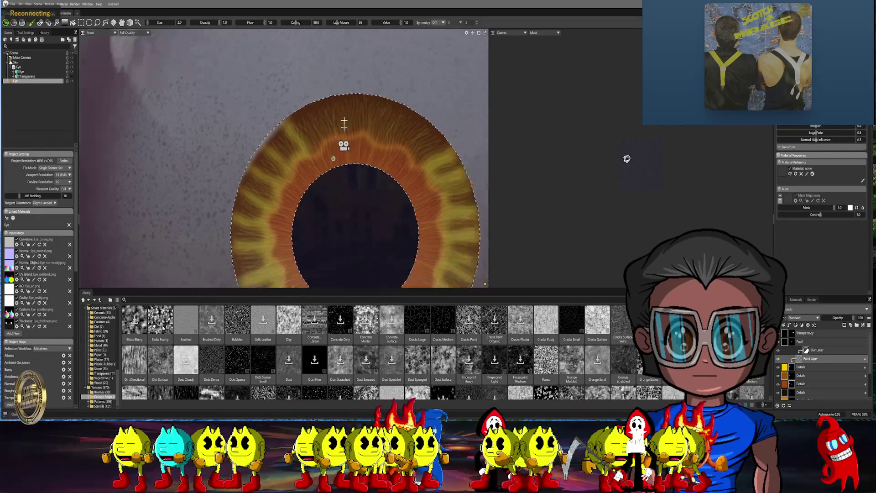
scroll(339, 99, "up", 10)
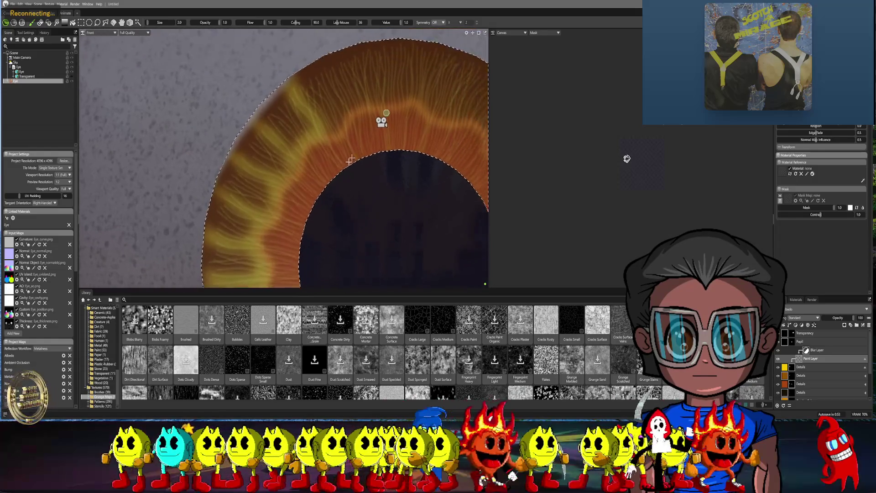
scroll(322, 125, "up", 1)
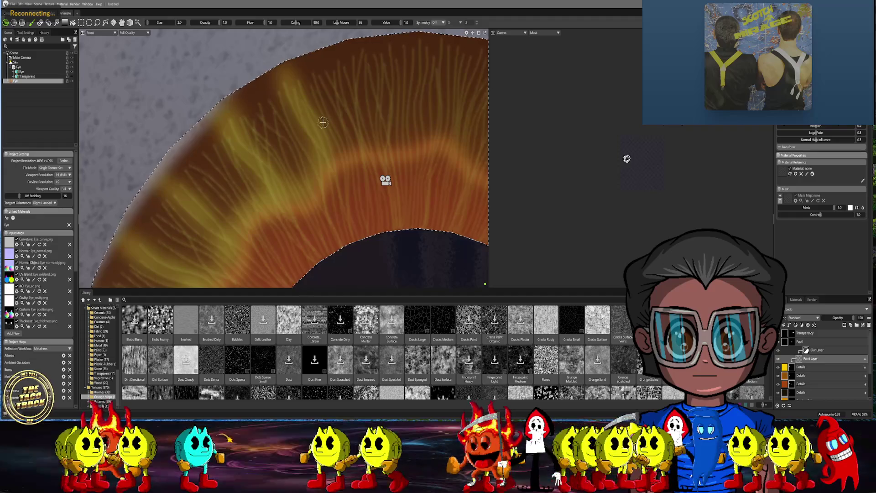
- Paint several bright and faint yellow streaks down and across the top of the iris
middle_click_drag(441, 60, 336, 124)
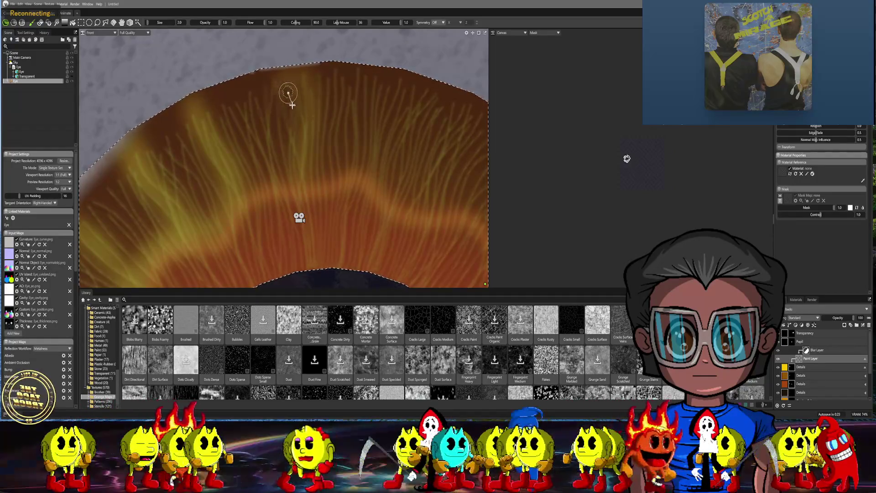
left_click_drag(292, 123, 295, 190)
left_click_drag(296, 78, 297, 191)
mouse_move(237, 180)
left_mouse_down()
mouse_move(284, 172)
mouse_move(274, 172)
mouse_move(303, 185)
left_mouse_up()
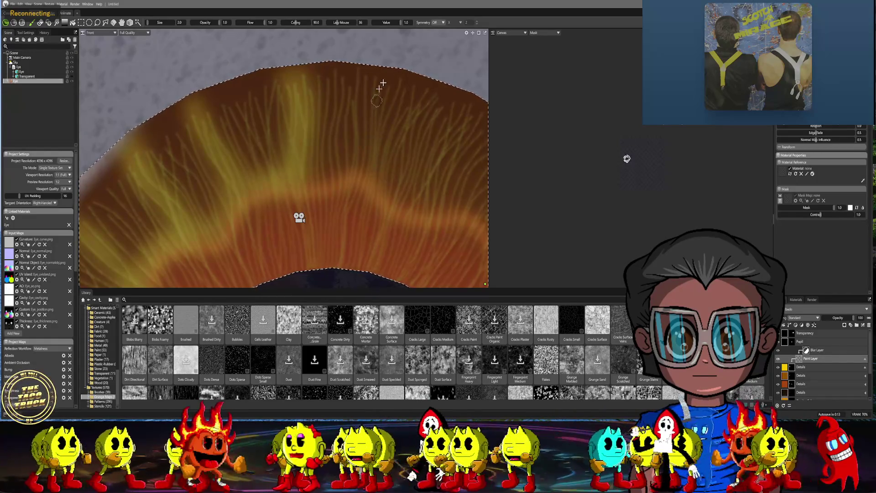
left_click_drag(358, 112, 352, 166)
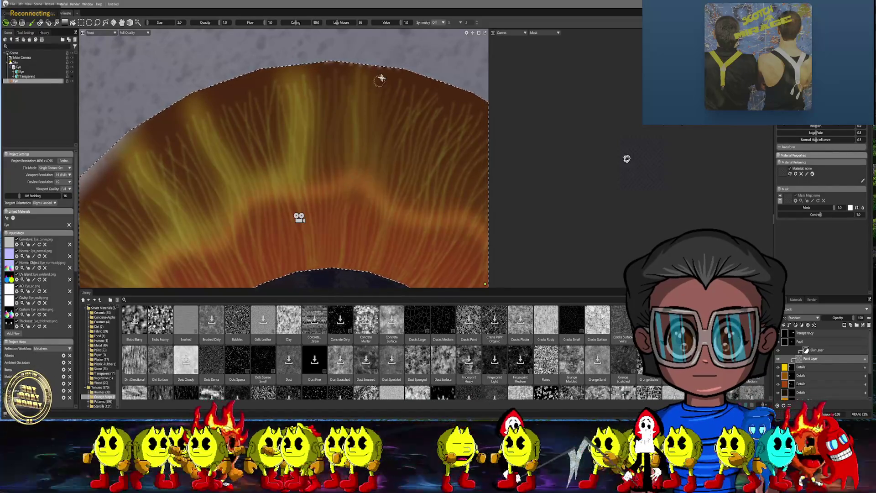
left_click_drag(370, 110, 361, 162)
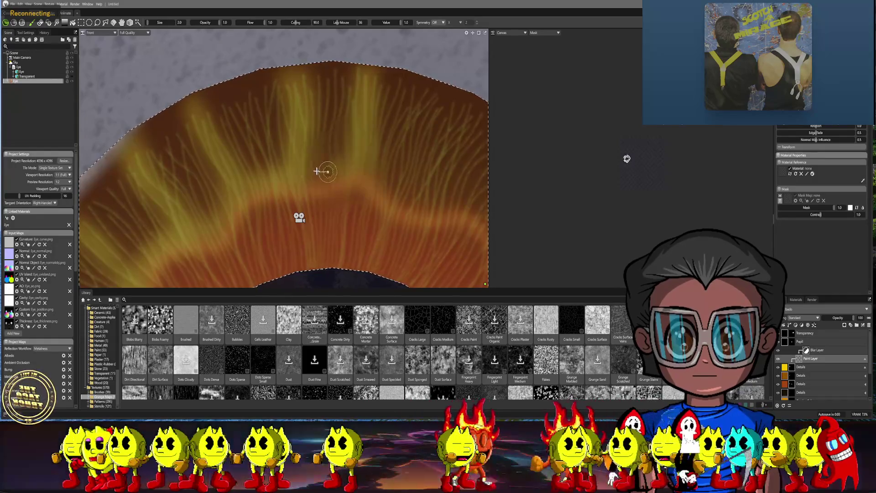
left_click_drag(311, 180, 356, 174)
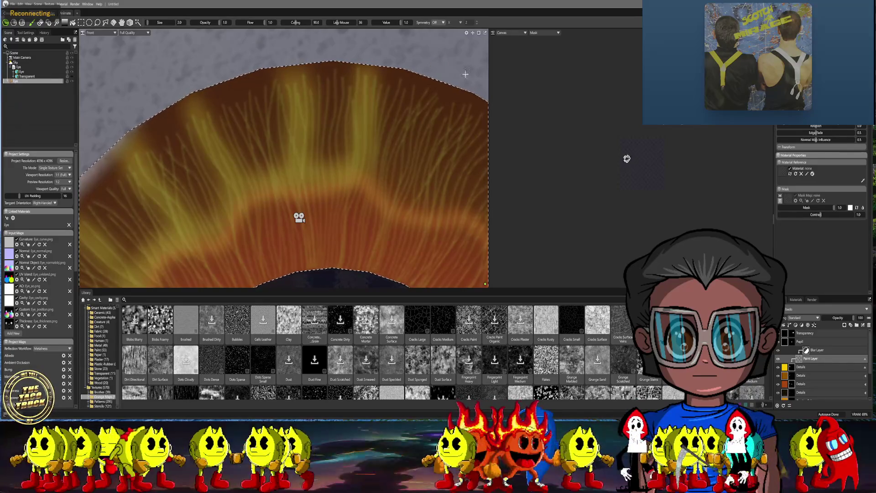
middle_click_drag(438, 153, 307, 127)
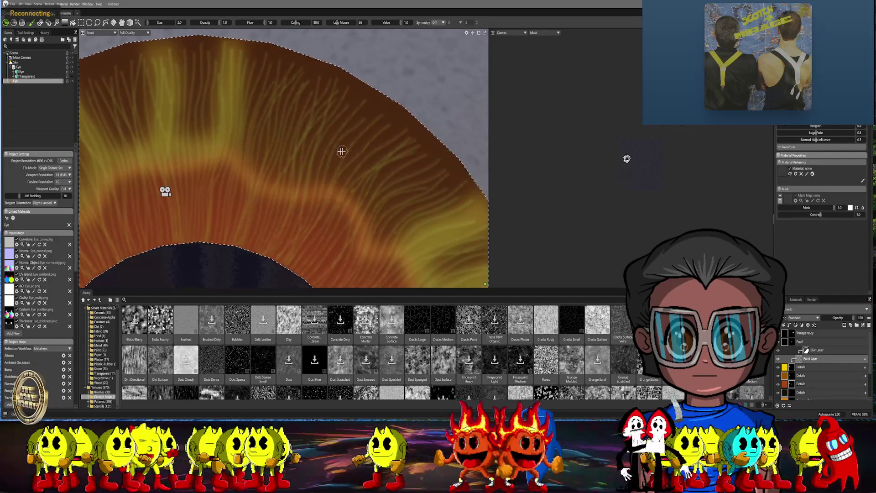
middle_click_drag(341, 150, 314, 139)
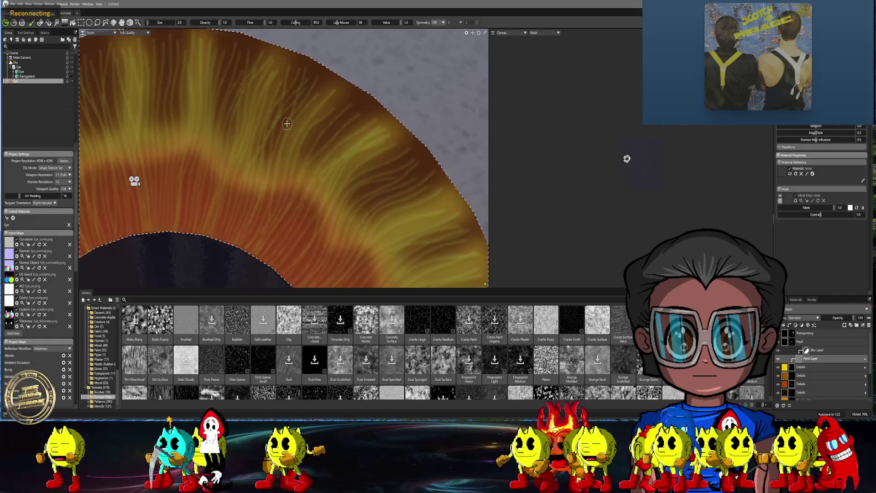
scroll(287, 123, "down", 5)
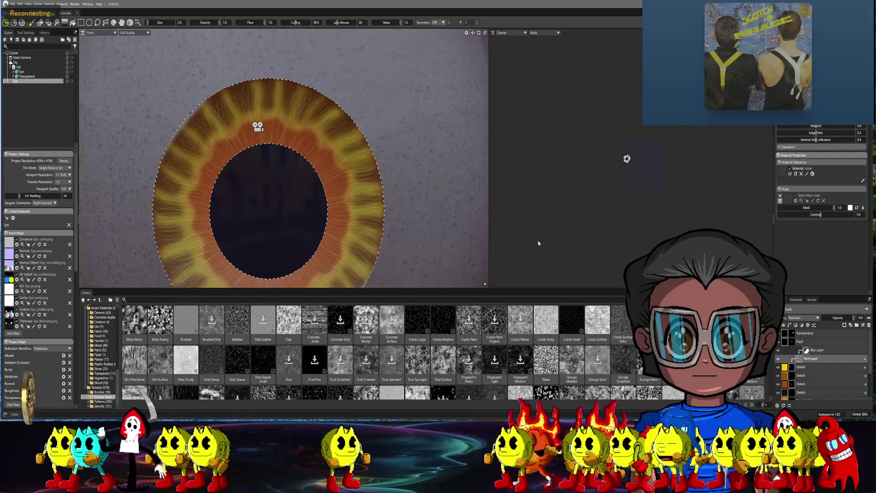
- Collapse the Blur and Paint layer group and inspect the Details layers, including the Overlay one
left_click(836, 324)
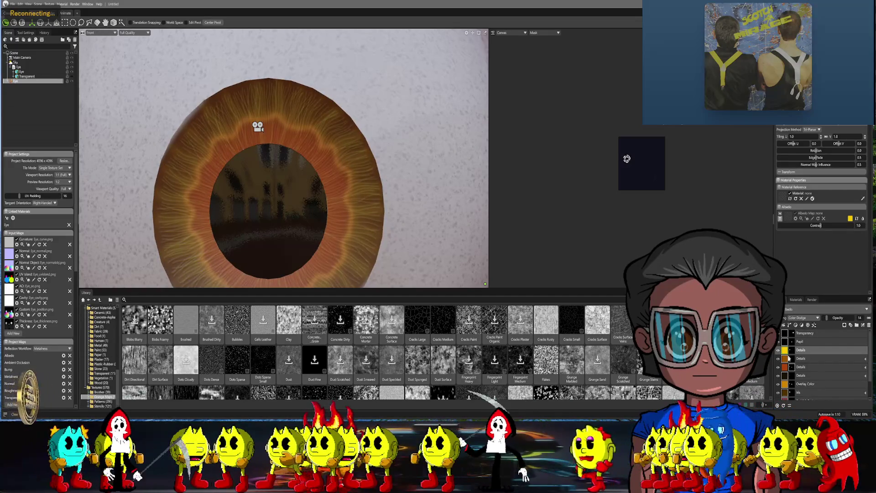
left_click(787, 359)
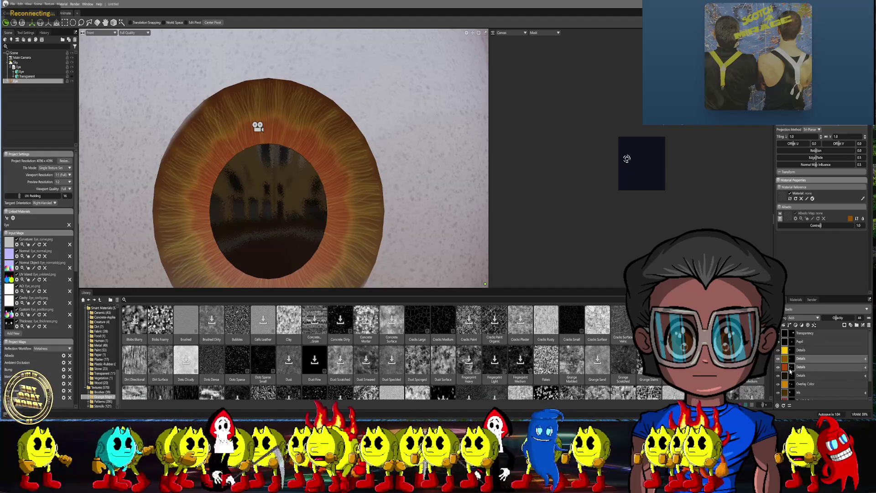
left_click(790, 370)
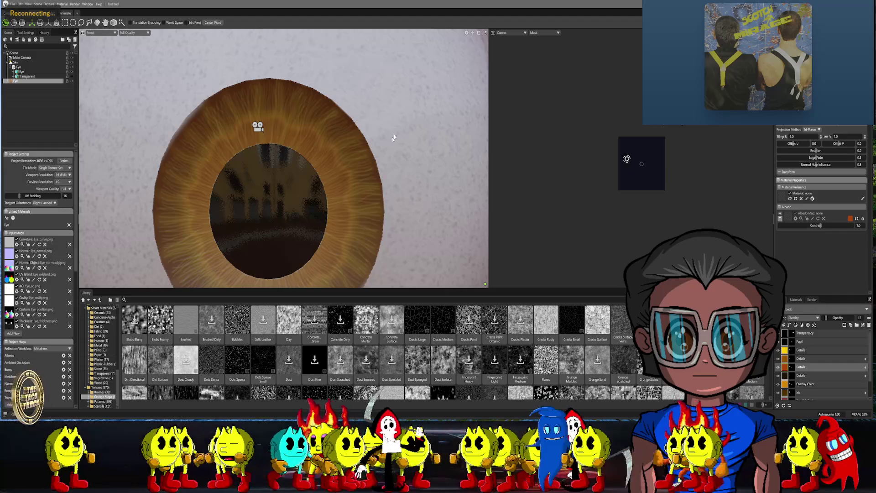
scroll(393, 137, "down", 5)
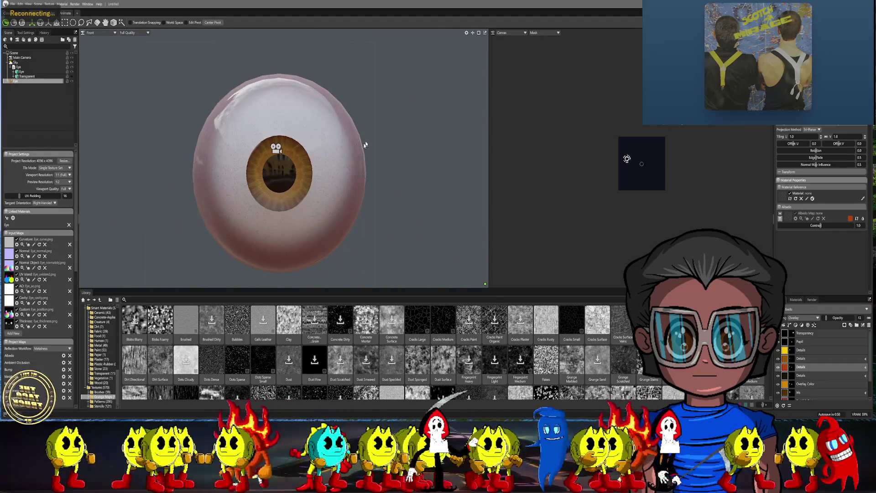
- Switch the viewport from Front to Main Camera to see the eyeball in the street scene
left_click(96, 32)
mouse_move(97, 40)
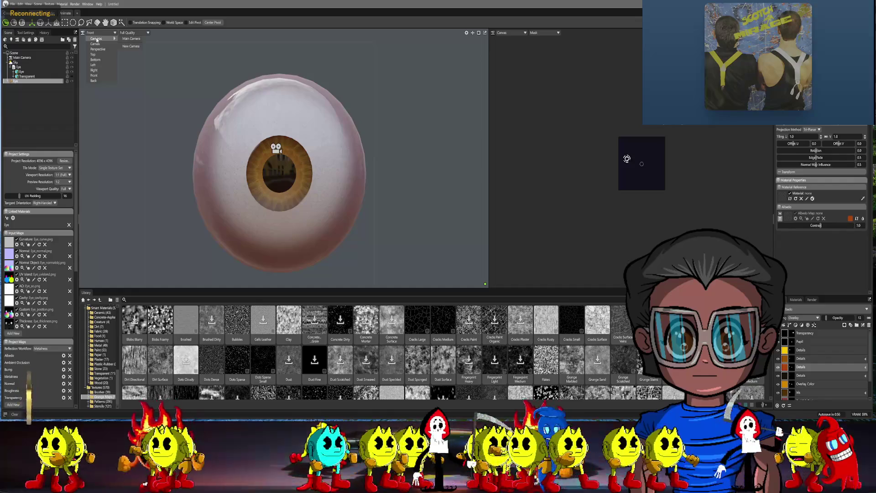
left_click(130, 39)
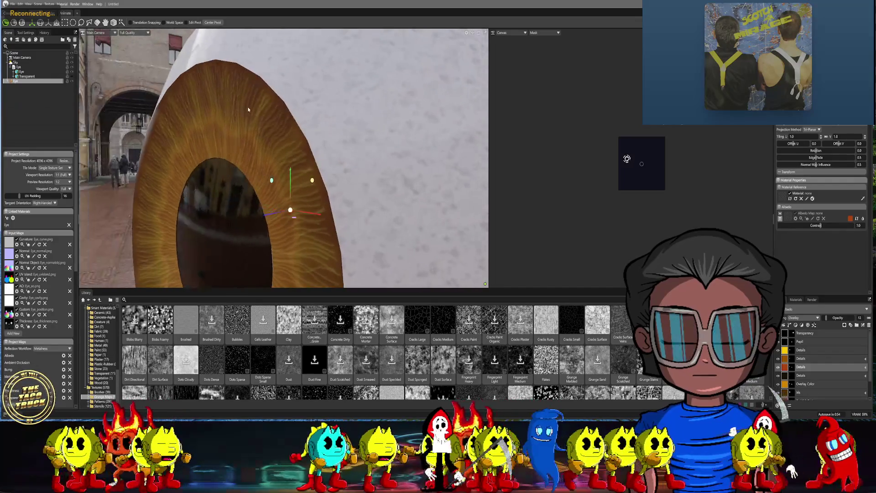
mouse_move(255, 124)
middle_mouse_down()
mouse_move(332, 105)
mouse_move(301, 139)
middle_mouse_up()
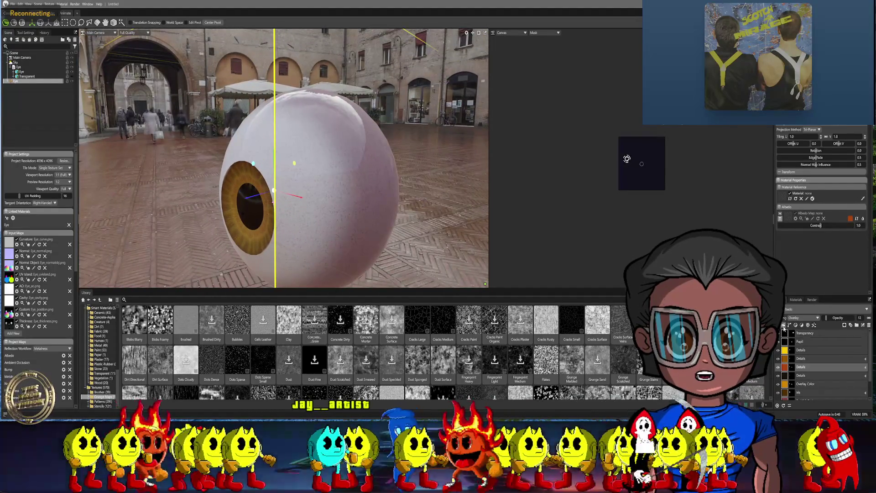
- Add a Vector Layer above Transparency and name it 'Veins'
left_click(805, 333)
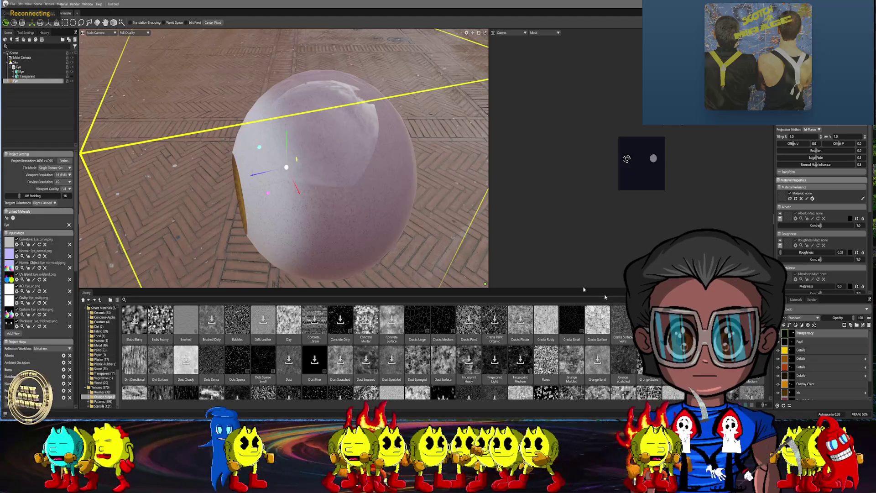
left_click(790, 325)
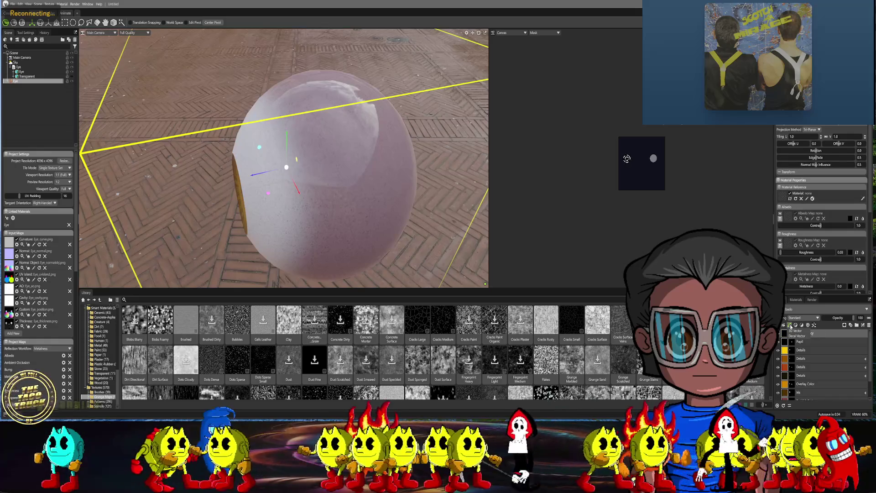
left_click(791, 331)
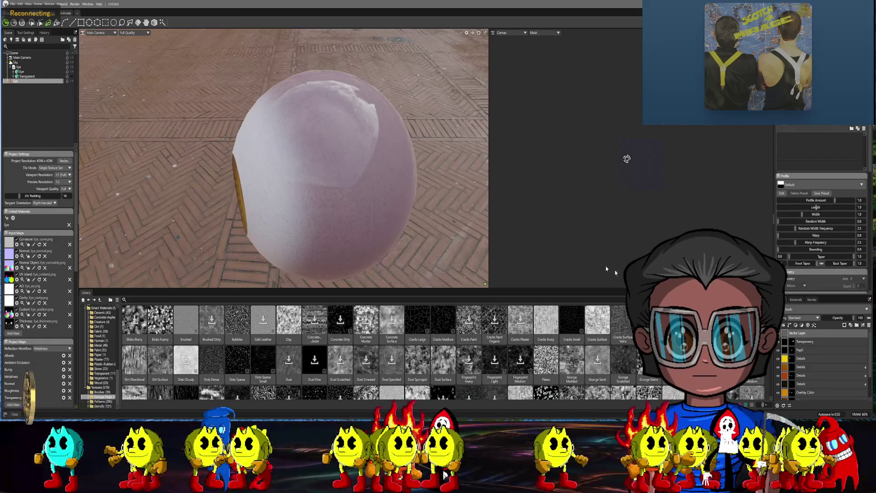
mouse_move(417, 180)
left_mouse_down("alt")
mouse_move(382, 168)
mouse_move(384, 184)
left_mouse_up("alt")
scroll(385, 191, "up", 3)
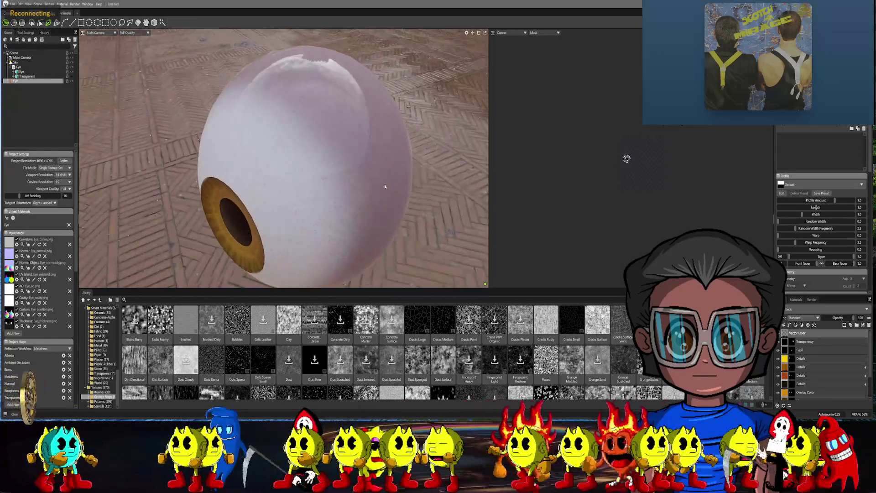
double_click(802, 333)
type("Vei")
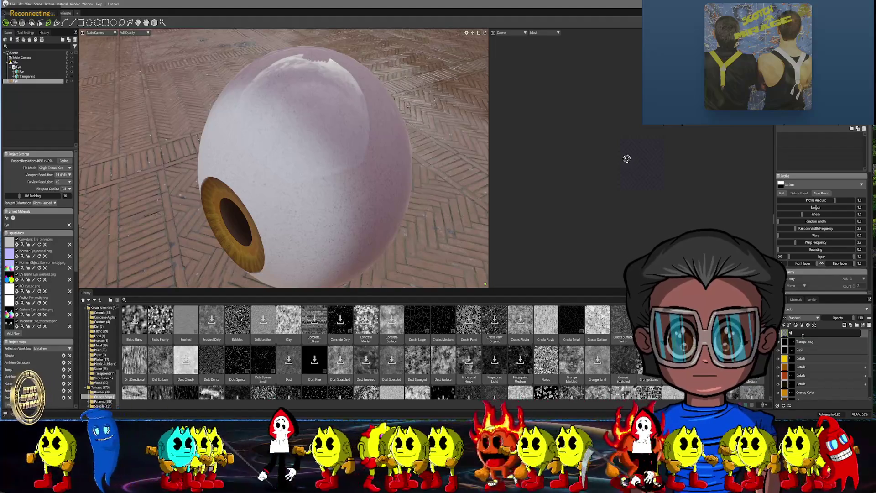
type("ns")
key("Return")
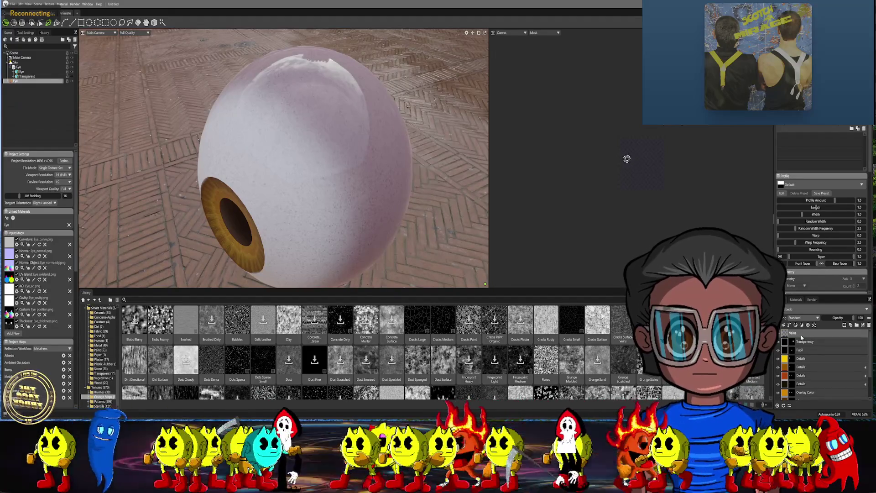
- Bring up the albedo colour picker for the Veins layer
scroll(809, 218, "down", 5)
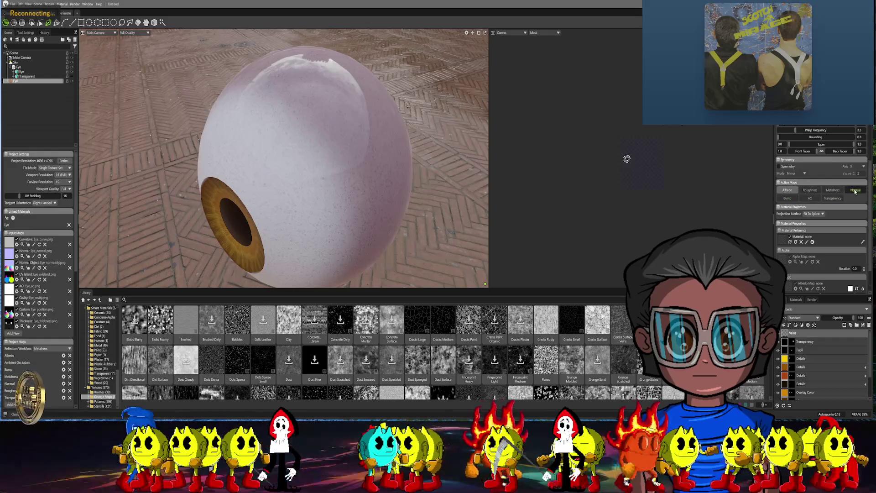
scroll(819, 247, "down", 1)
left_click(849, 281)
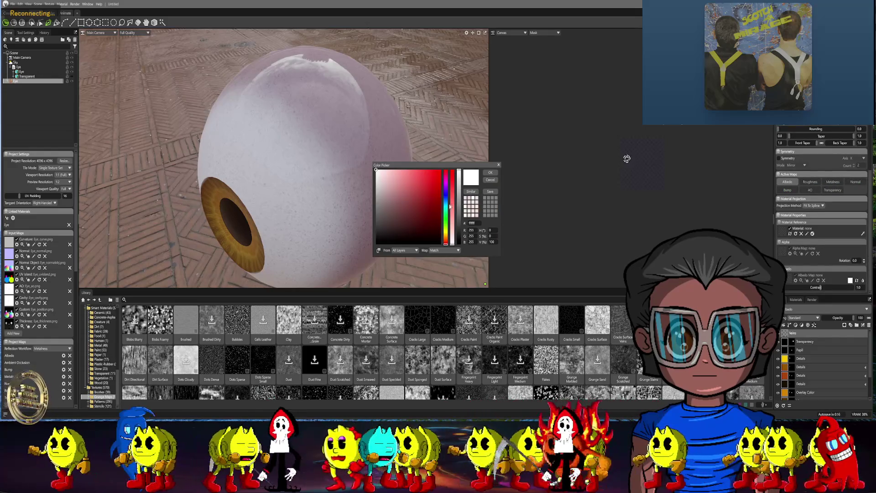
- Set the Veins layer albedo to dark red (#7d2020)
left_click(425, 209)
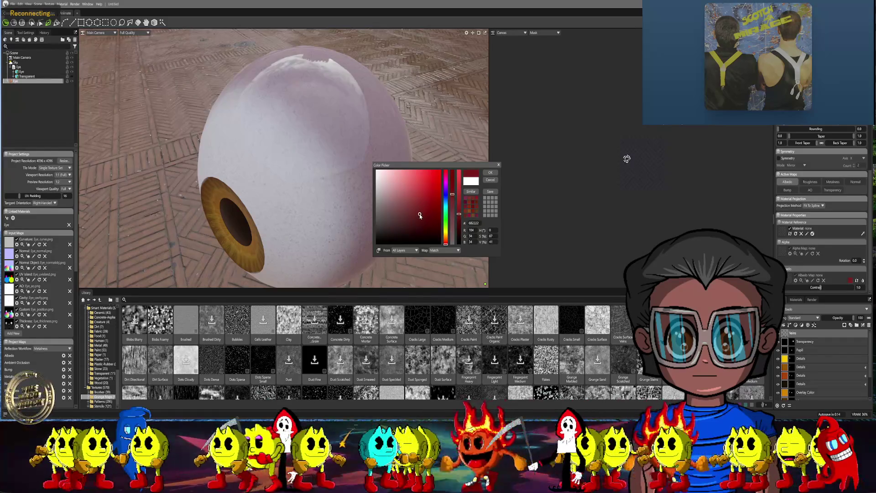
left_click(495, 173)
mouse_move(438, 155)
left_mouse_down()
mouse_move(398, 147)
mouse_move(402, 170)
left_mouse_up()
- Draw a first vein curve across the top of the sclera with the curve tool
left_click(63, 23)
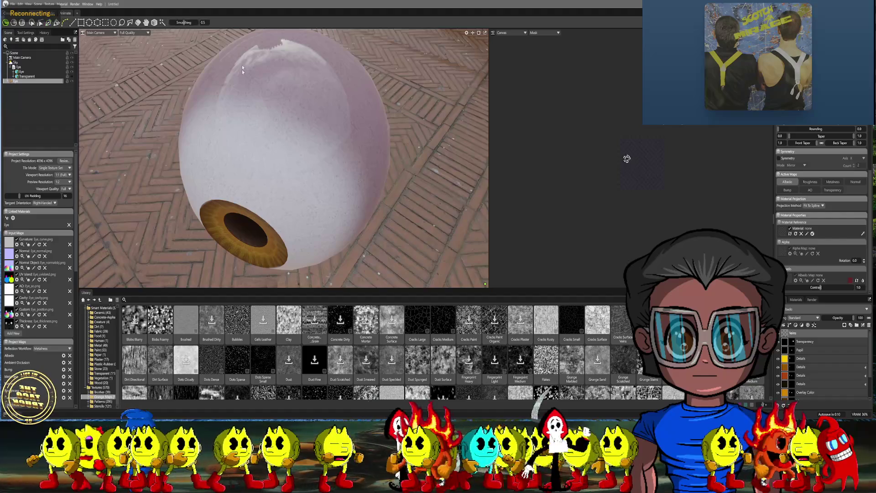
scroll(237, 113, "up", 3)
left_click_drag(261, 86, 253, 105)
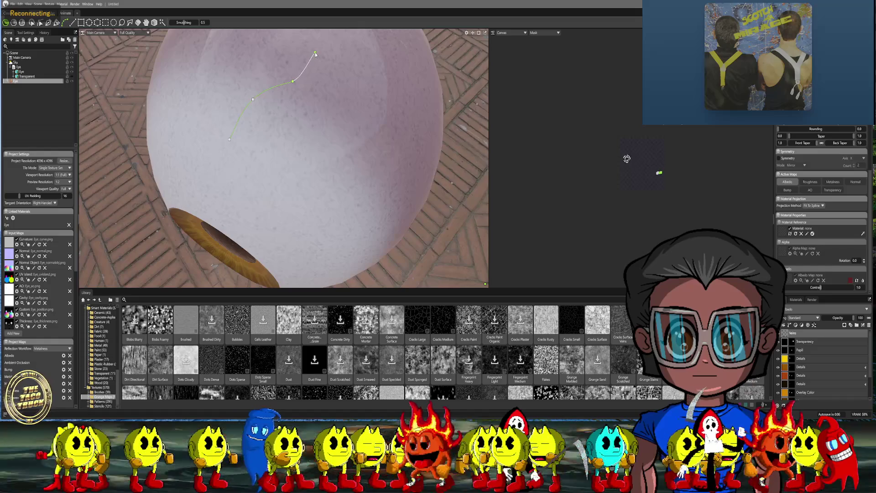
left_click_drag(303, 135, 329, 132)
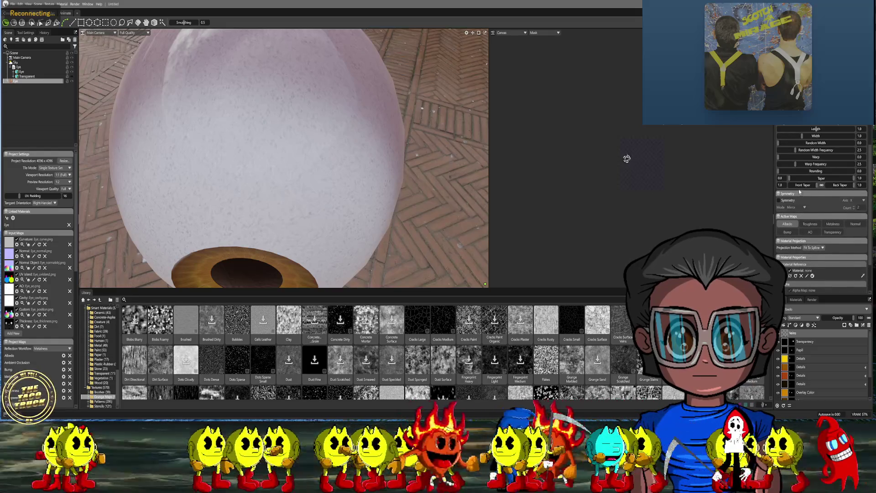
scroll(799, 150, "up", 3)
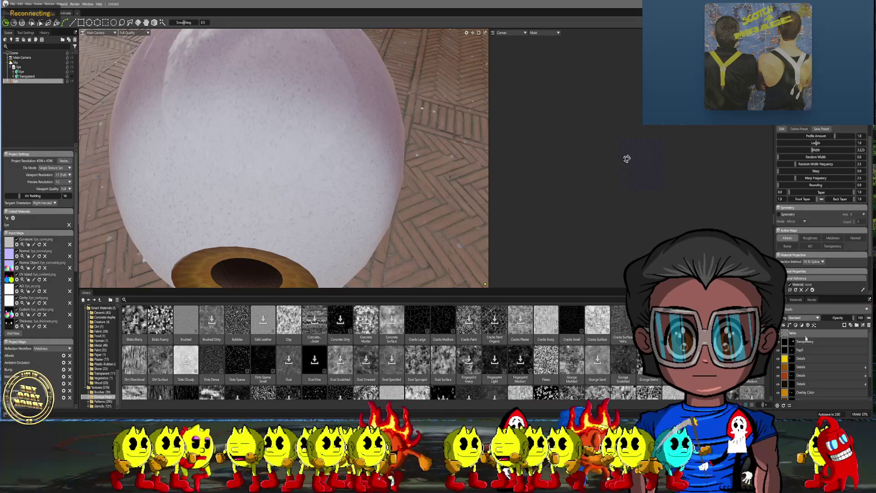
left_click(787, 334)
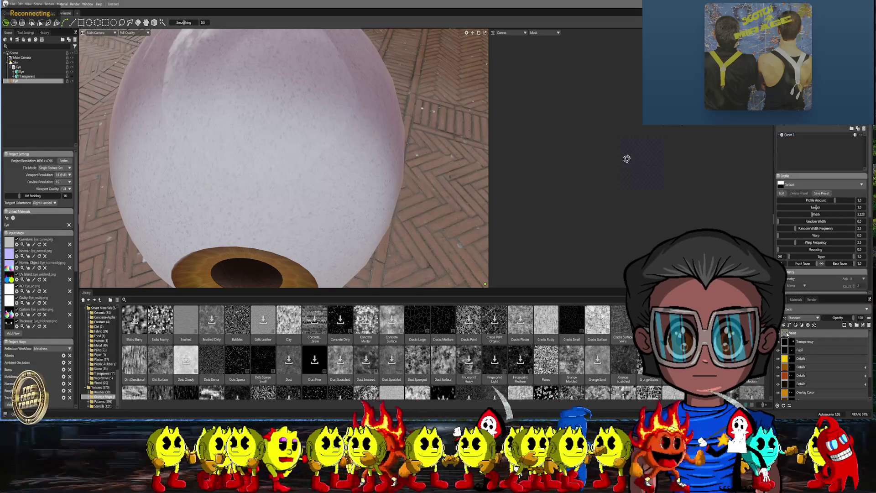
right_click(787, 334)
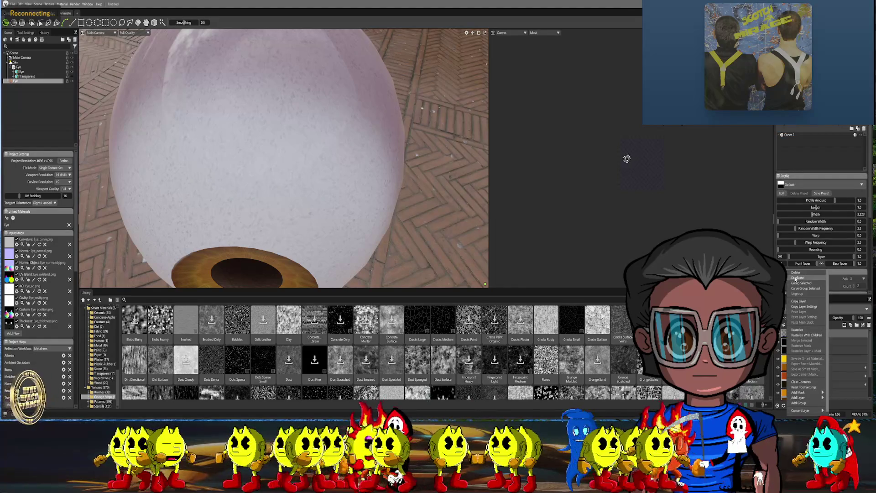
- Delete the Veins layer and add a new Fill Layer above Transparency
left_click(795, 272)
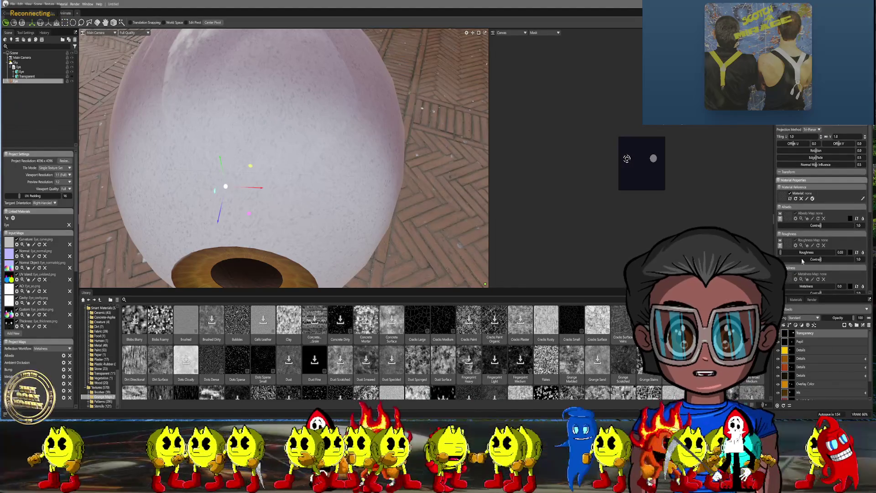
scroll(803, 261, "down", 3)
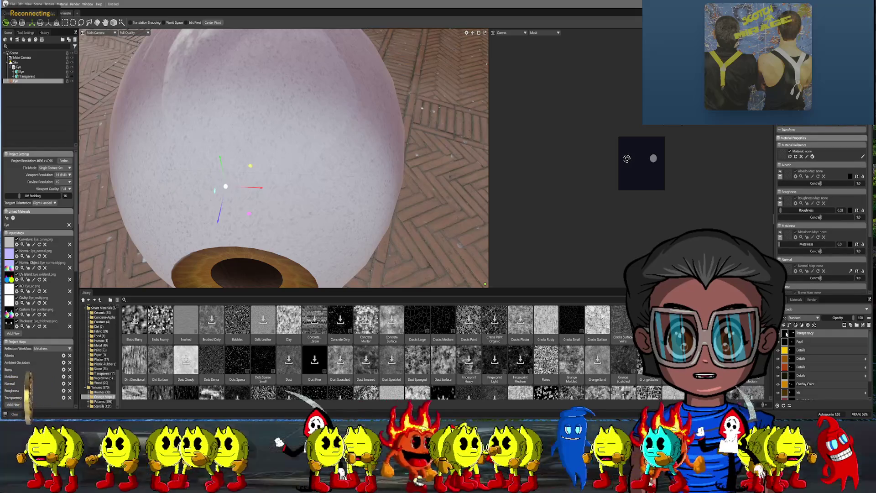
left_click(785, 333)
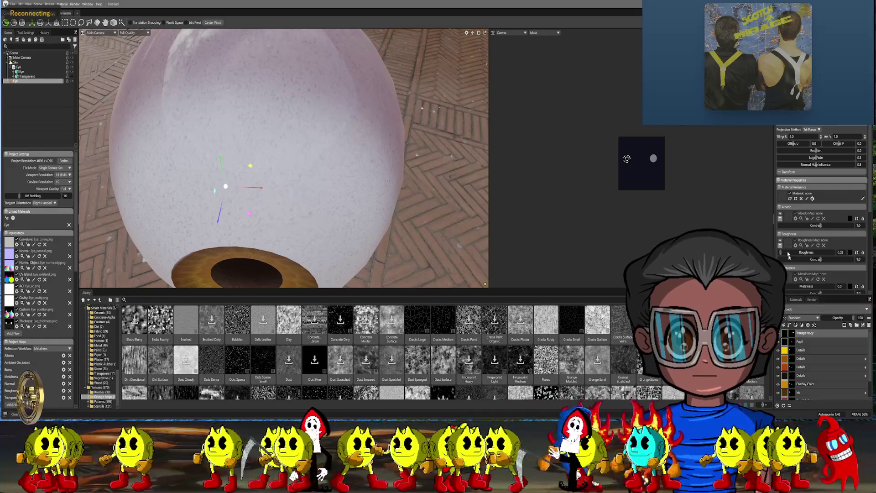
left_click(784, 325)
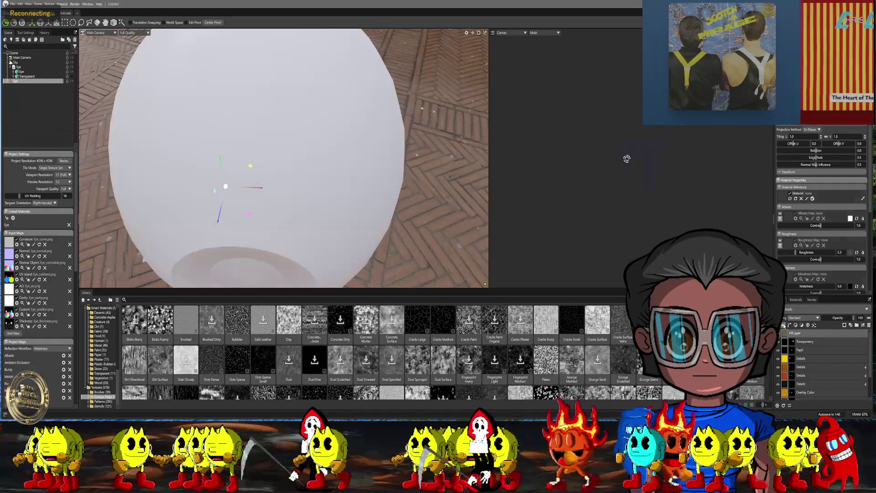
- Give the fill a dark red albedo and add a Paint Mask to it
left_click(850, 219)
left_click(415, 210)
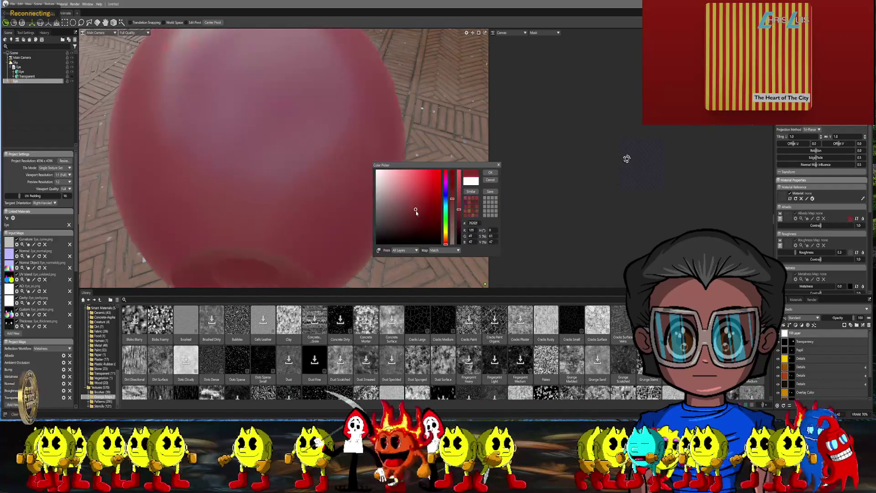
left_click(491, 173)
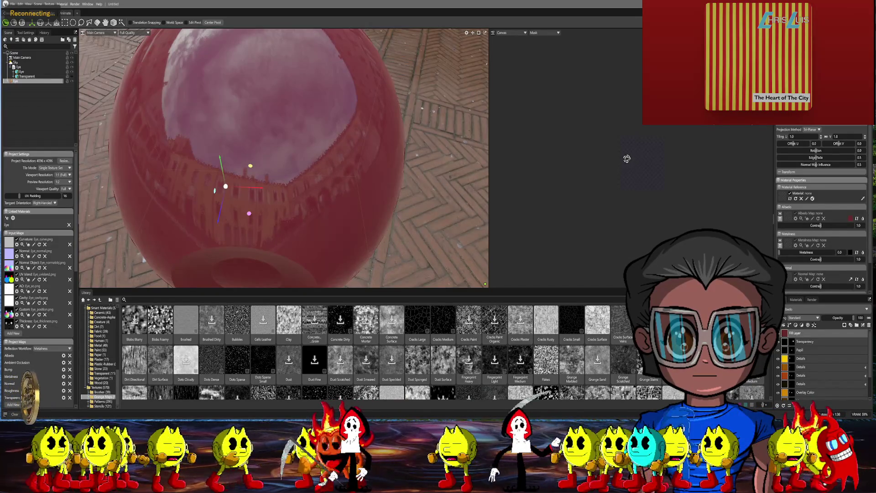
right_click(789, 348)
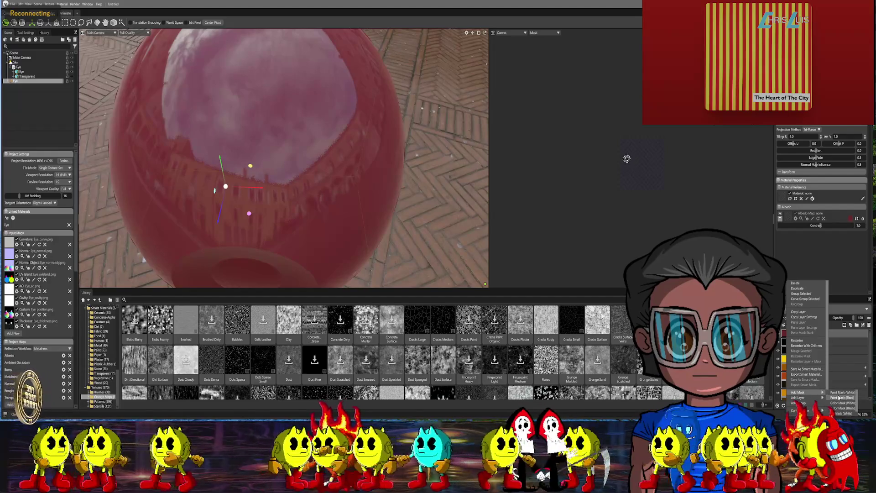
left_click(839, 397)
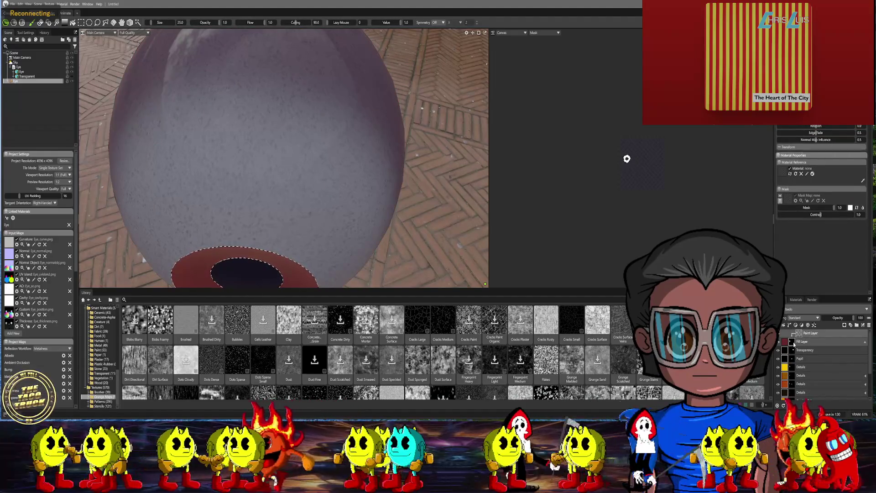
- Add a new Vector Layer with the selection shortcut active
key("s")
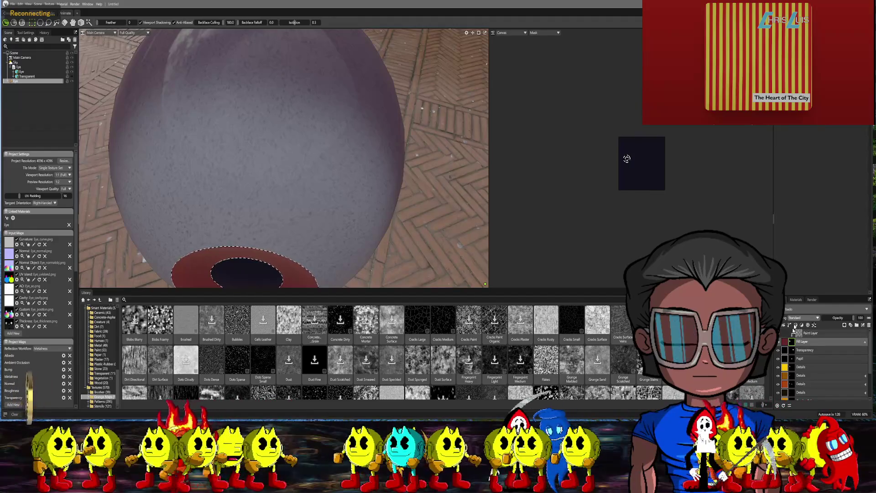
left_click(795, 326)
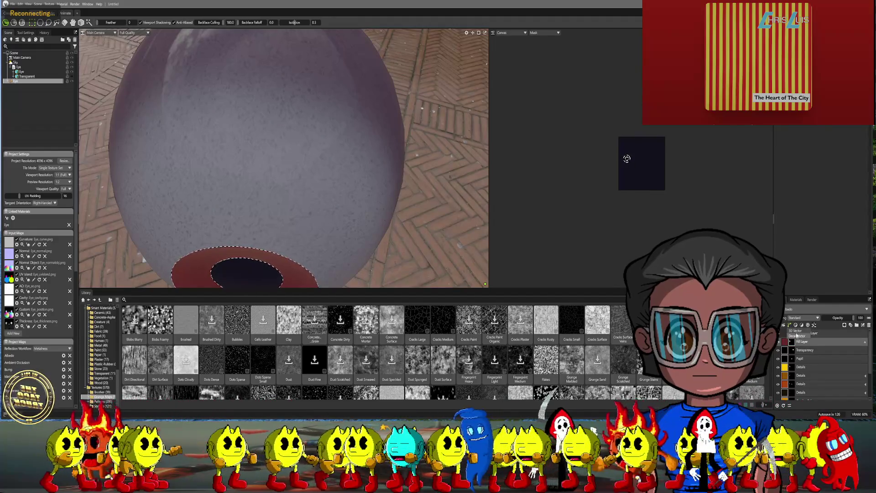
left_click(796, 336)
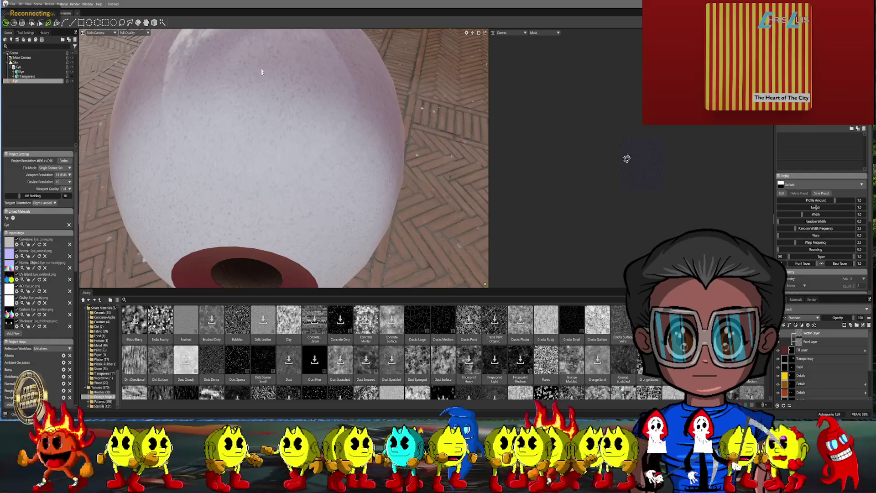
- Draw a first vein curve on the eyeball's white, then orbit to face it
left_click(65, 21)
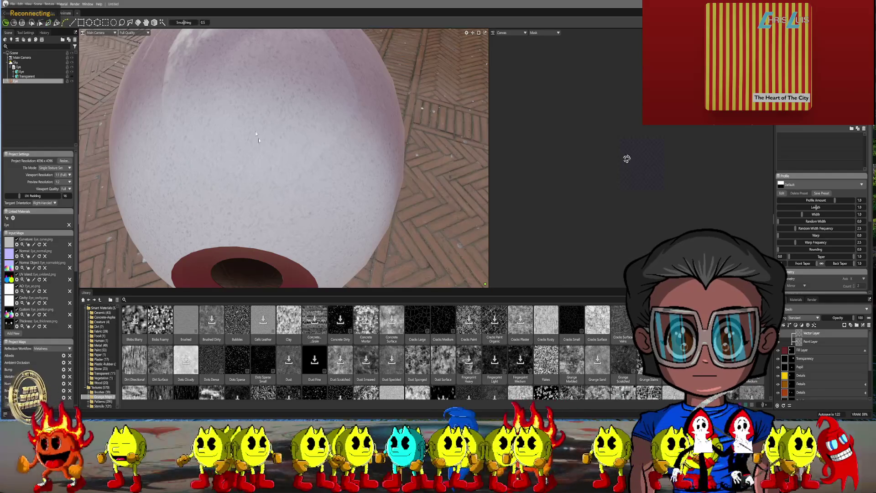
left_click(256, 169)
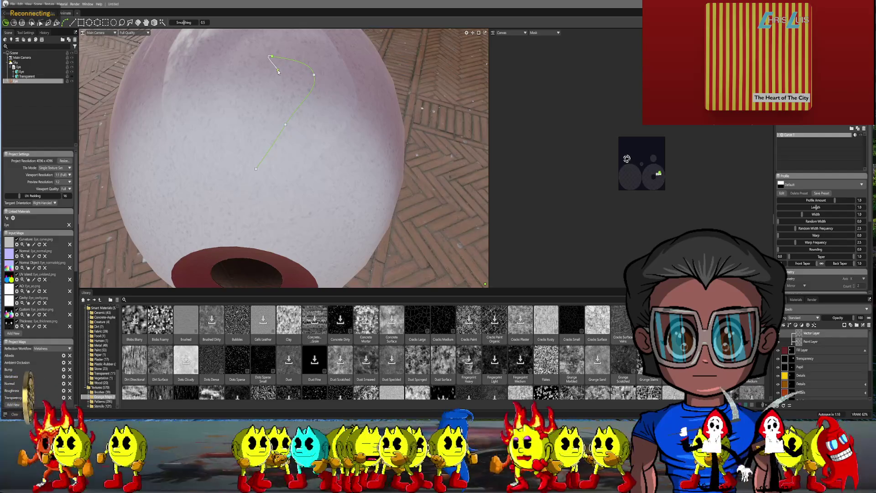
key("Escape")
mouse_move(305, 132)
left_mouse_down()
mouse_move(278, 130)
mouse_move(314, 144)
mouse_move(172, 128)
left_mouse_up()
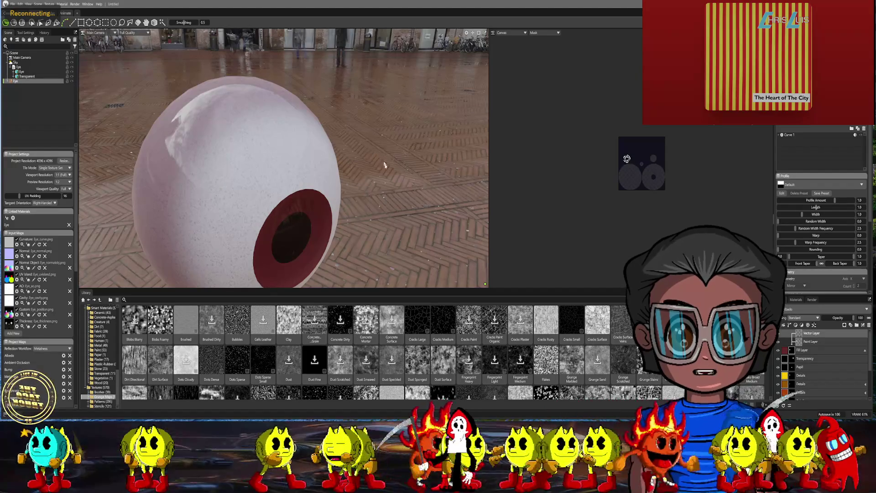
mouse_move(381, 184)
left_mouse_down()
mouse_move(367, 163)
mouse_move(395, 197)
left_mouse_up()
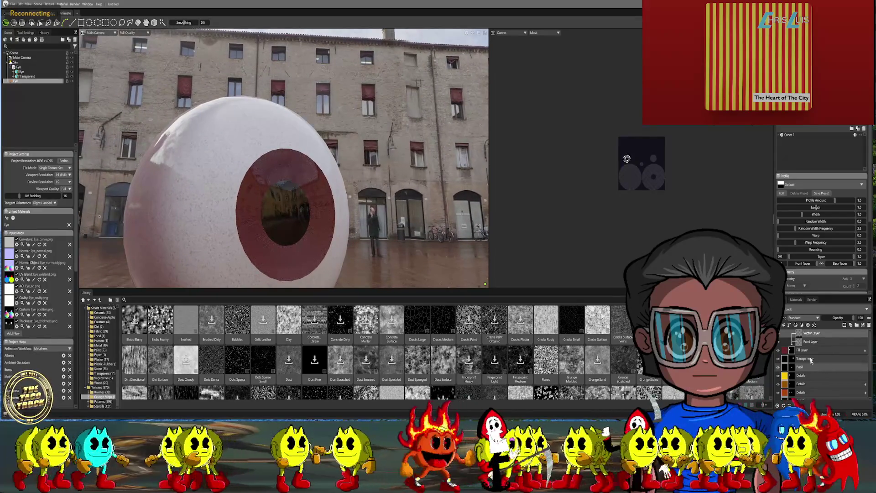
left_click(779, 349)
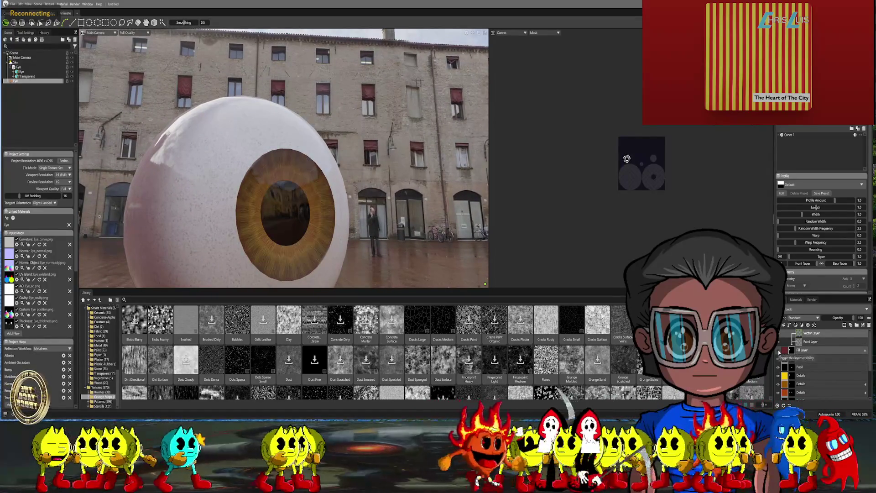
left_click(778, 350)
left_click(788, 352)
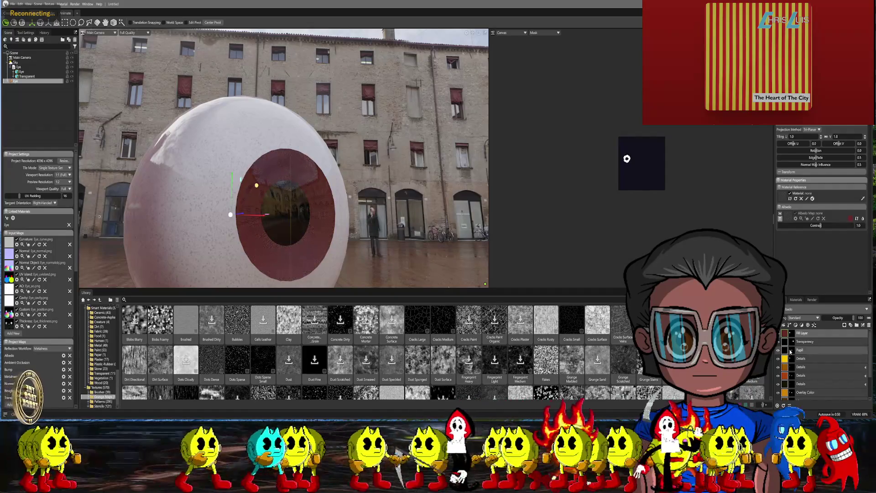
scroll(791, 344, "down", 1)
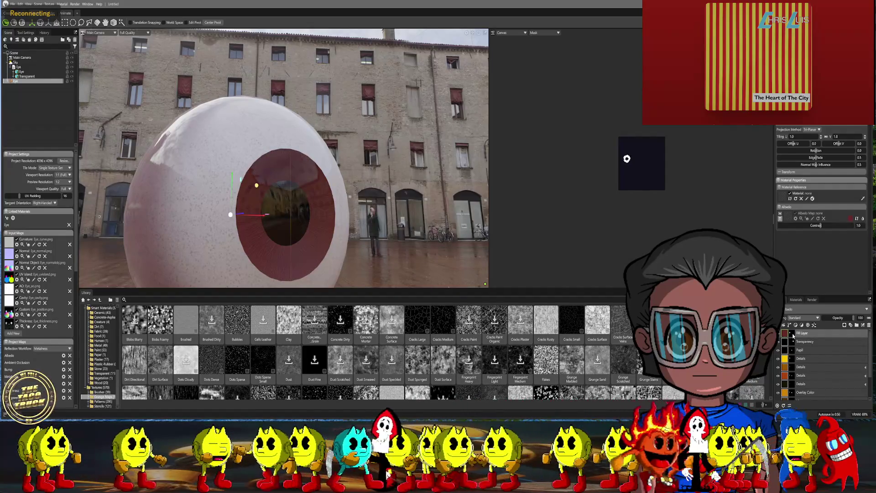
left_click(793, 336)
scroll(793, 340, "up", 1)
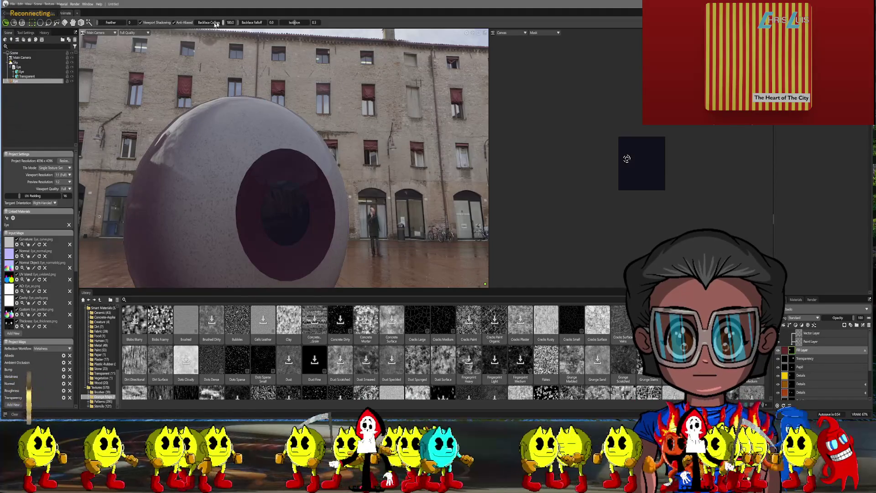
left_click(73, 22)
left_click_drag(310, 100, 363, 131)
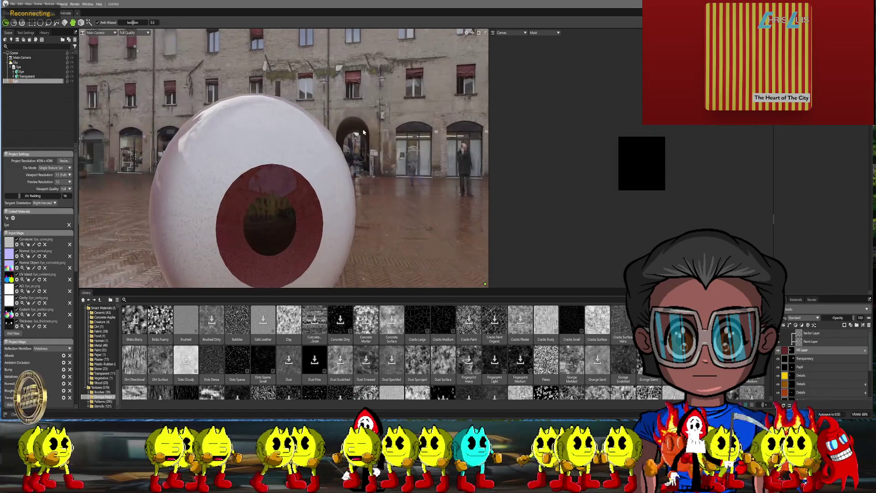
left_click(790, 341)
right_click(790, 342)
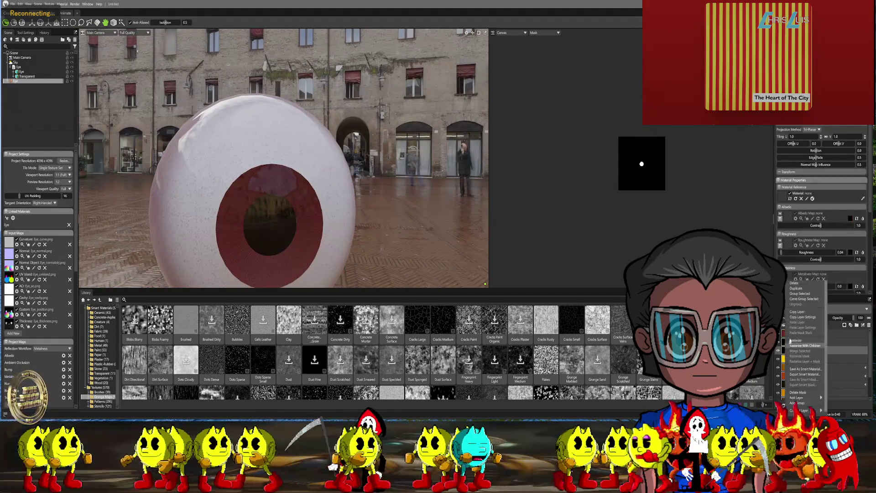
- Delete the top red Fill Layer, keeping the Pupil layer, and add a fresh fill layer
left_click(796, 283)
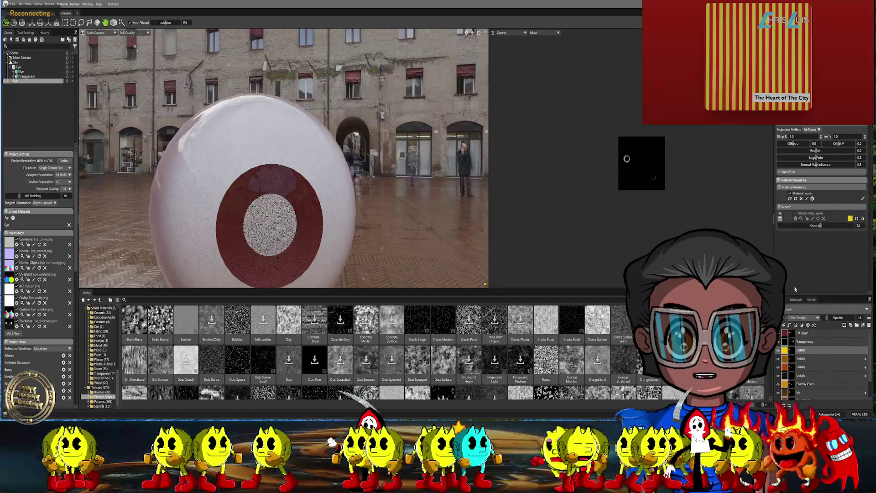
key("ctrl+z")
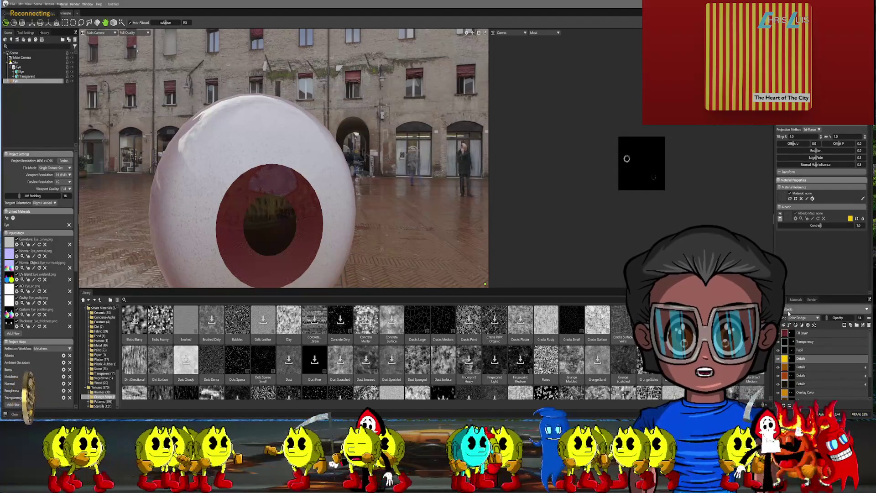
left_click(796, 333)
right_click(796, 333)
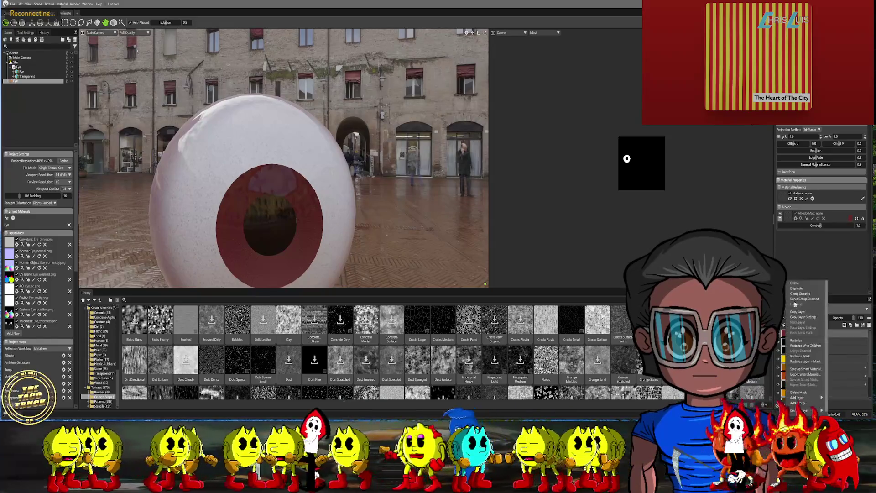
left_click(795, 283)
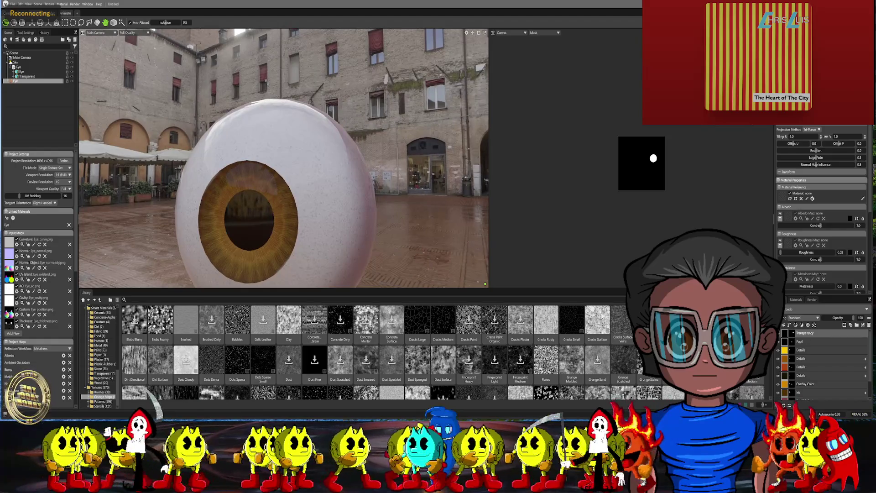
left_click(783, 326)
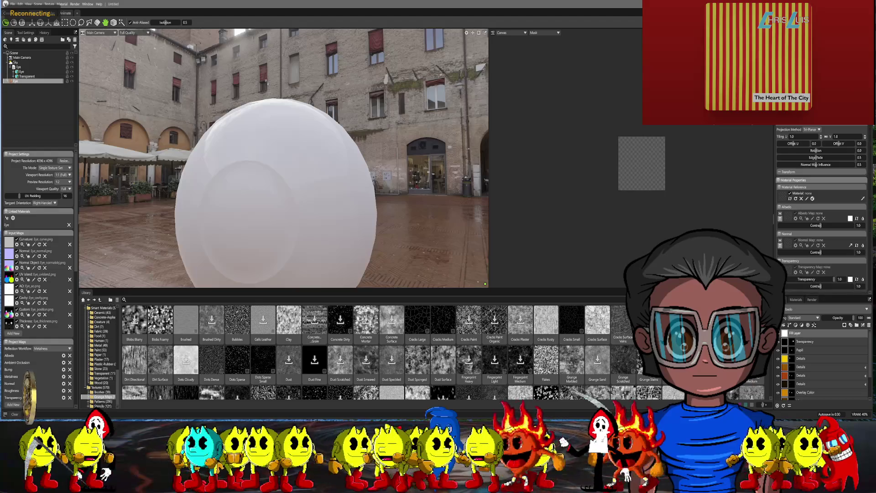
- Set the fill layer's albedo to dark red and add a mask to it
left_click(850, 218)
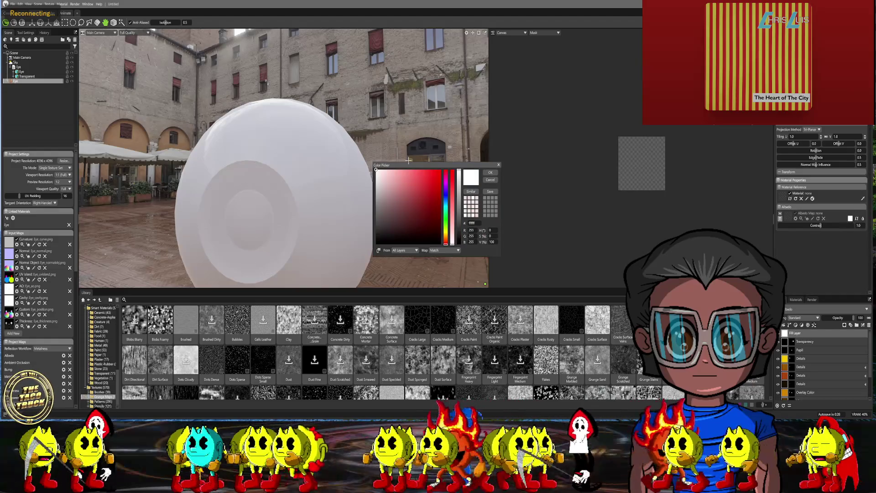
left_click_drag(409, 201, 407, 214)
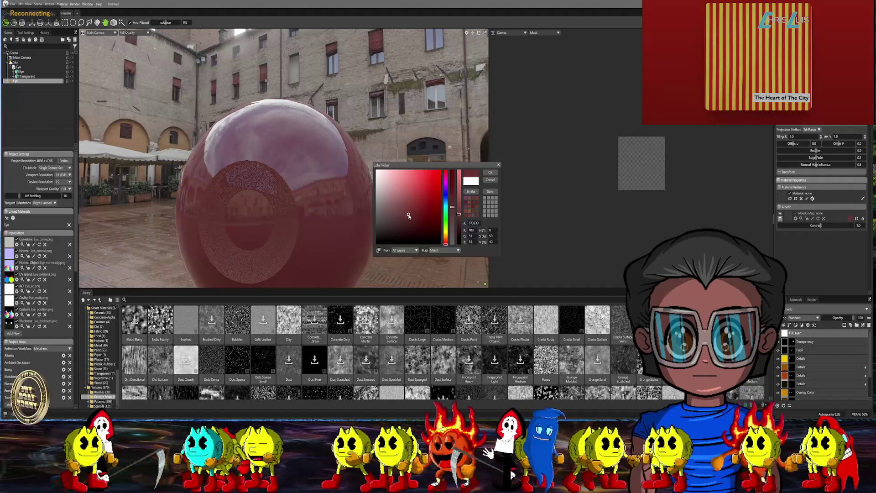
left_click(490, 173)
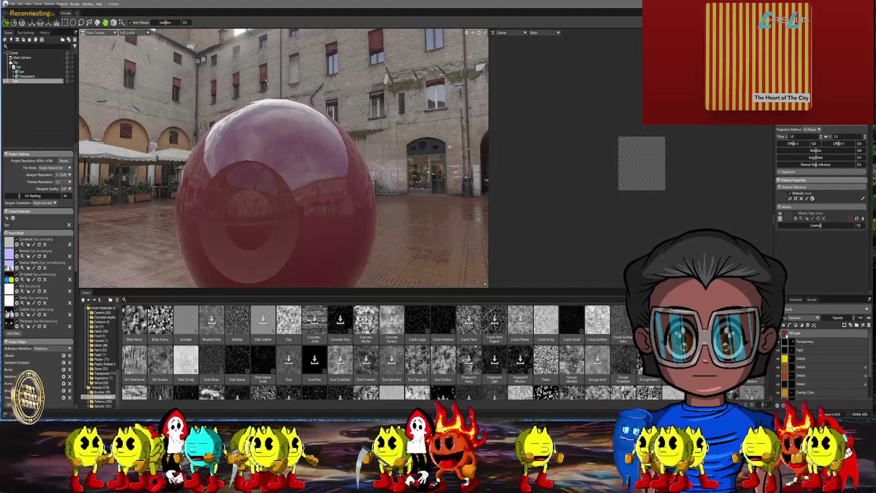
right_click(785, 334)
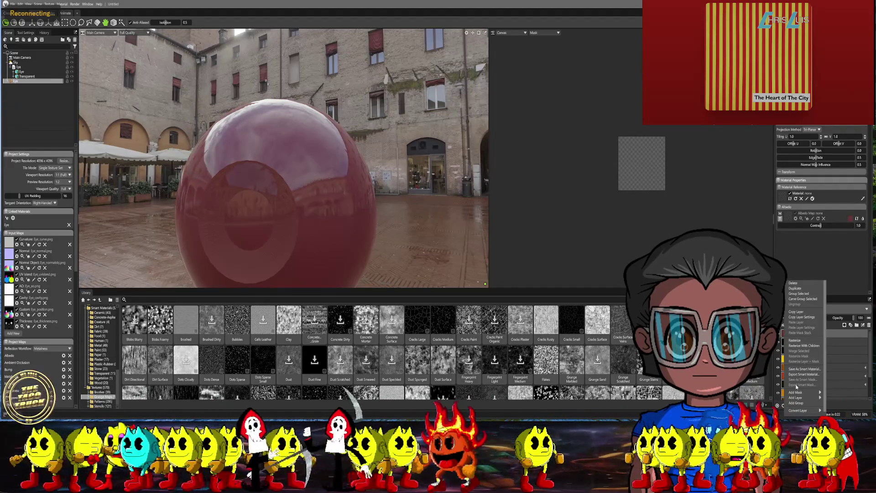
left_click(796, 391)
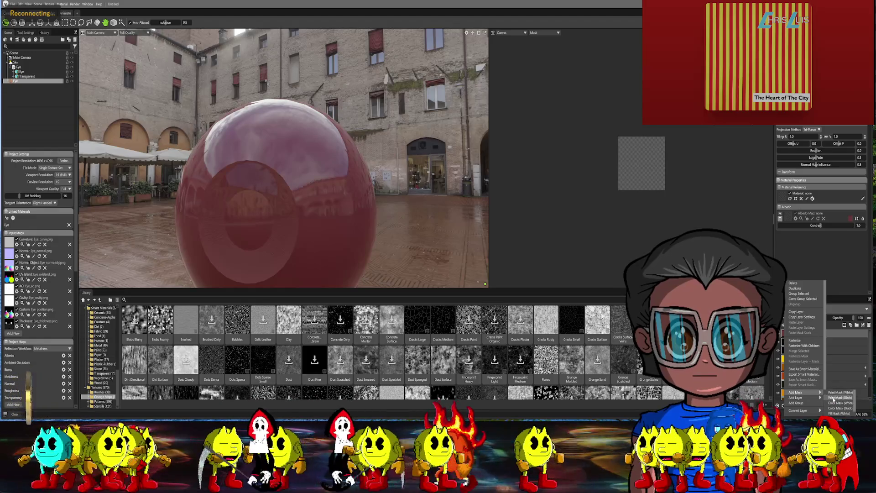
- Add a 3D vector layer and draw a two-point curve on the sclera
middle_click_drag(319, 165, 359, 163)
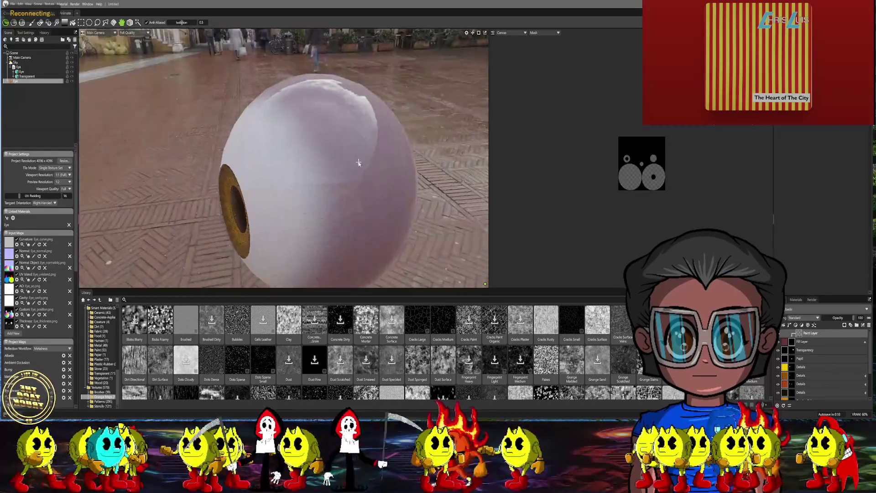
left_click(789, 325)
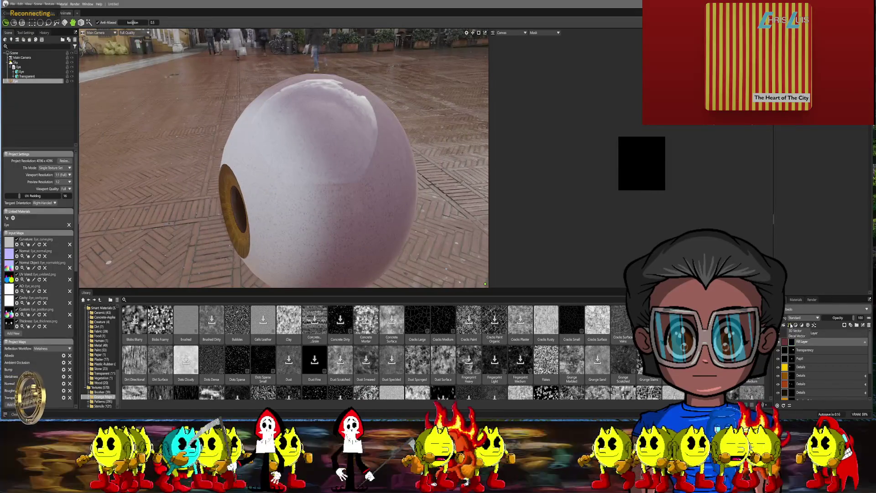
left_click(796, 331)
mouse_move(320, 150)
middle_mouse_down()
mouse_move(272, 87)
mouse_move(267, 93)
middle_mouse_up()
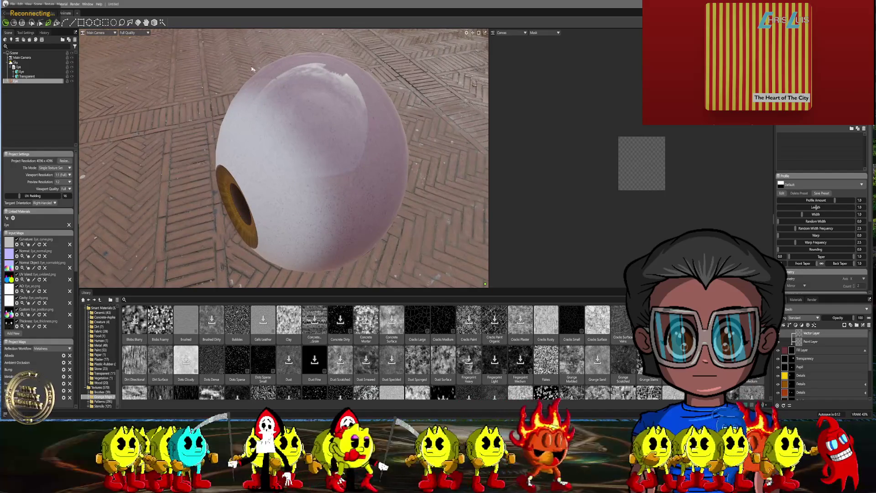
left_click(62, 24)
scroll(310, 88, "up", 3)
middle_click_drag(282, 137, 271, 165)
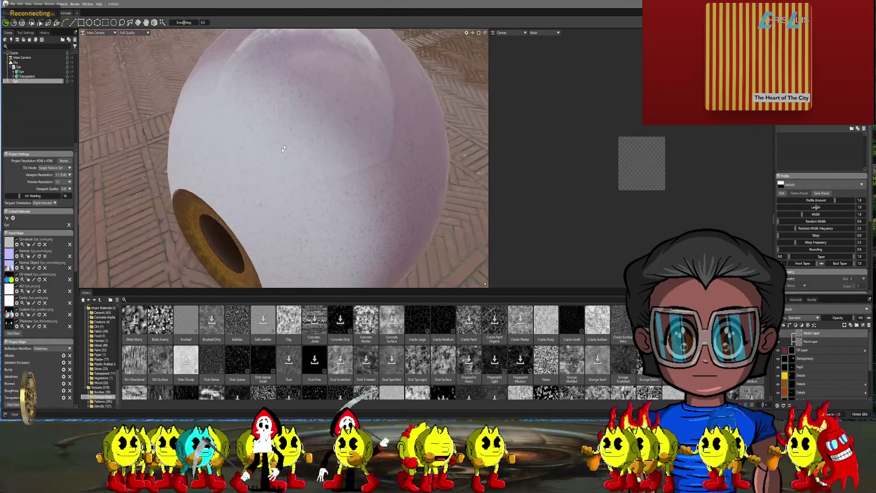
left_click(272, 164)
left_click(297, 133)
middle_click_drag(336, 131, 476, 204)
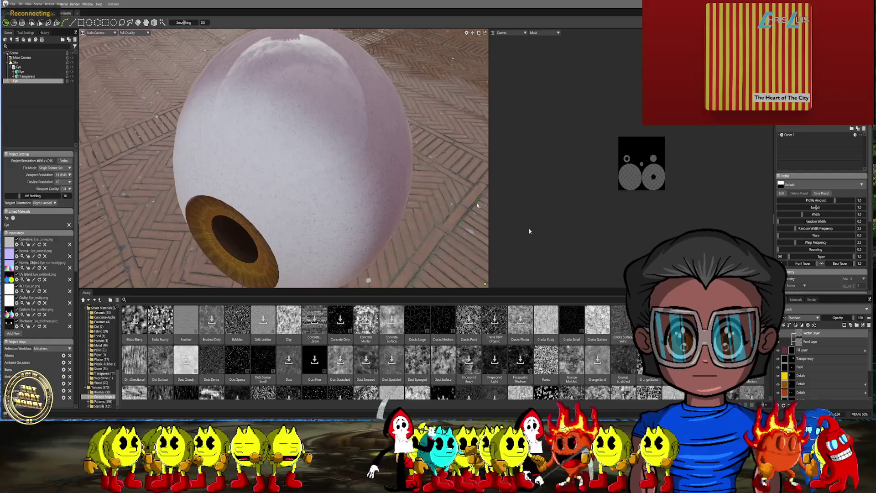
- Add another vector layer and set its albedo to dark red
left_click(784, 335)
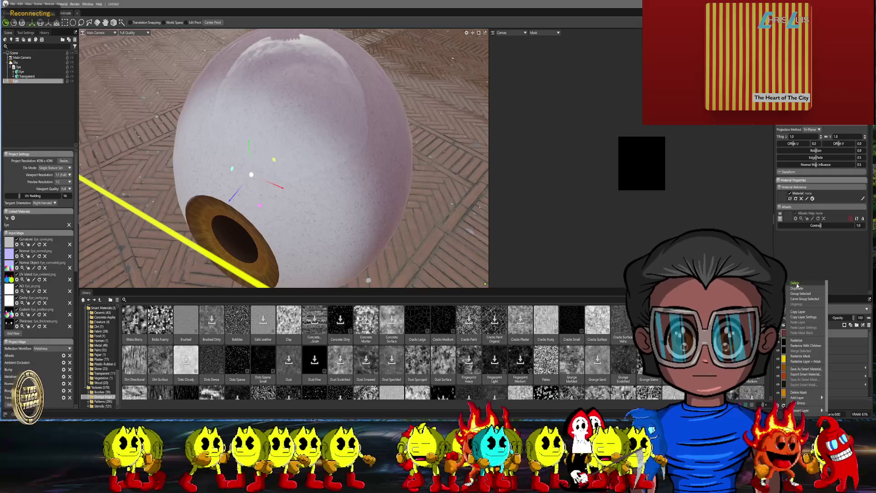
left_click(790, 324)
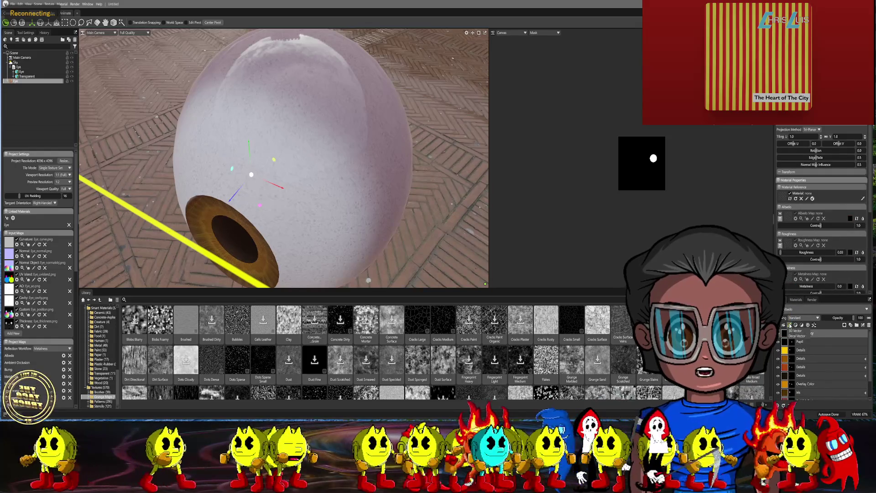
middle_click_drag(324, 137, 191, 91)
left_click(65, 22)
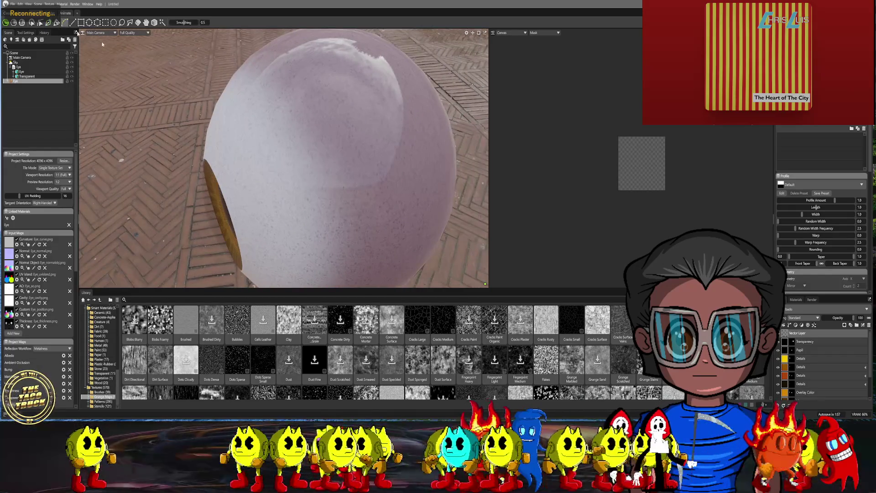
scroll(829, 208, "down", 4)
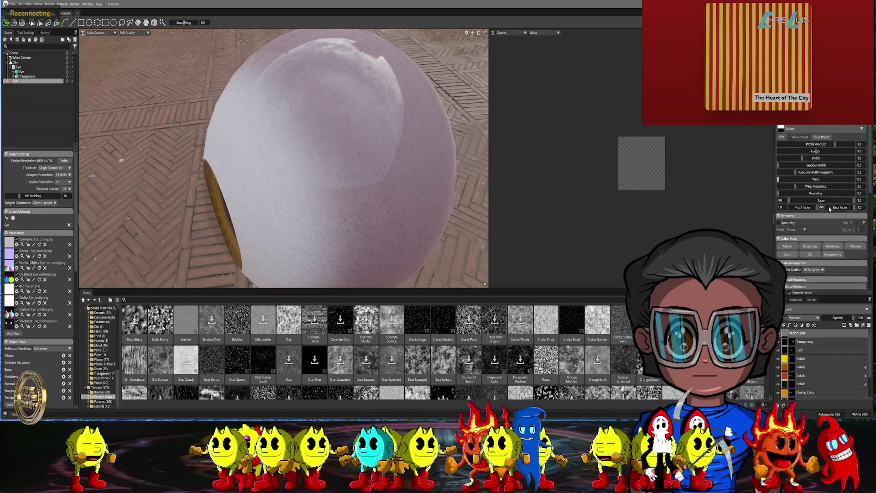
scroll(829, 209, "down", 10)
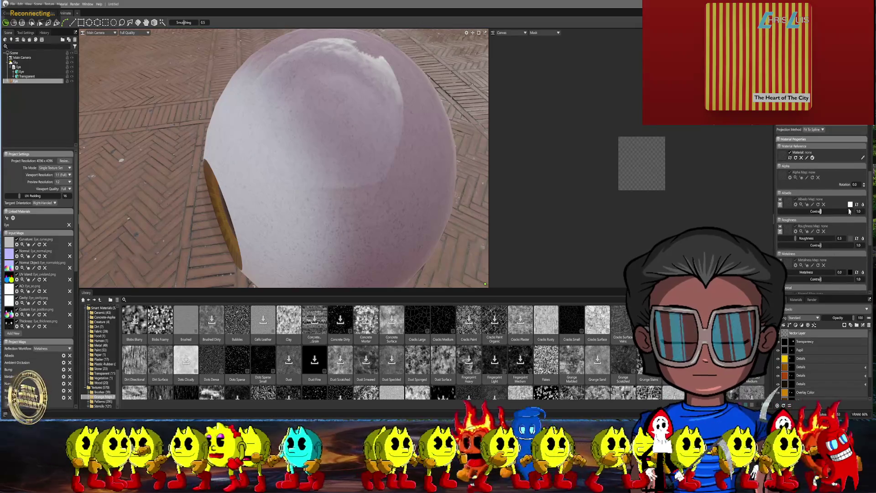
left_click(850, 204)
left_click(419, 217)
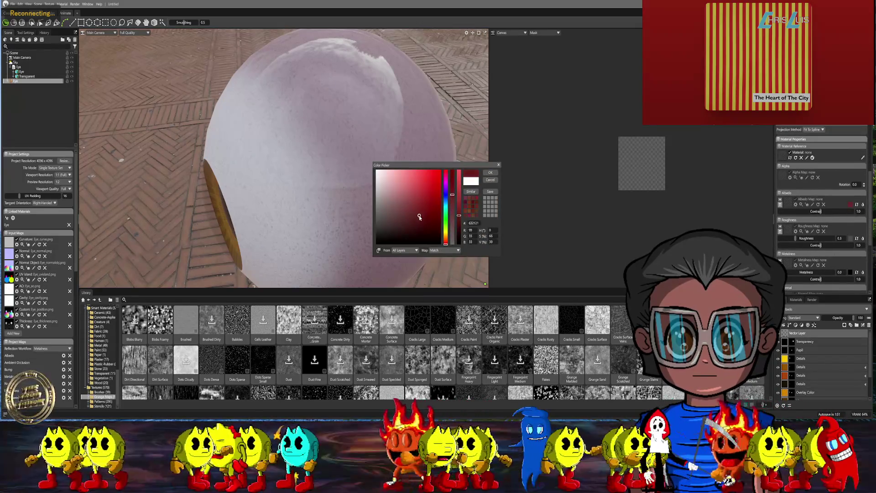
left_click(490, 172)
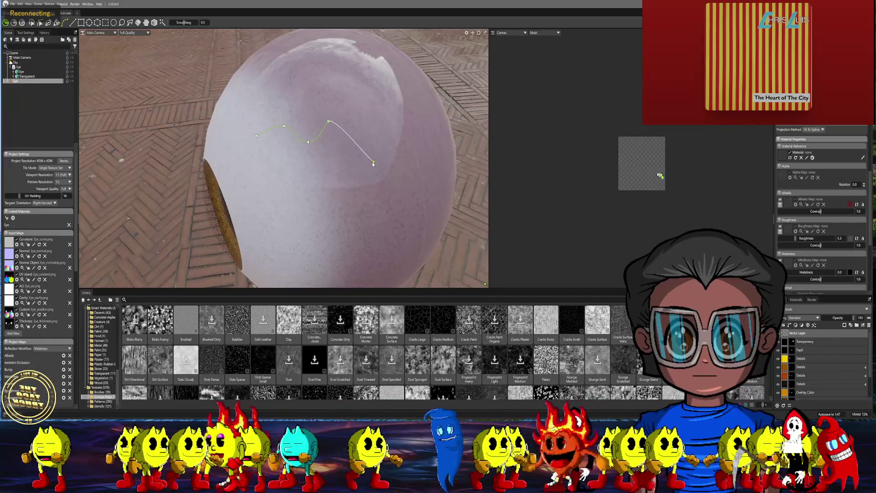
- Cancel the unfinished curve and delete the selected trial layer
key("Escape")
left_click_drag(362, 161, 417, 176, "alt")
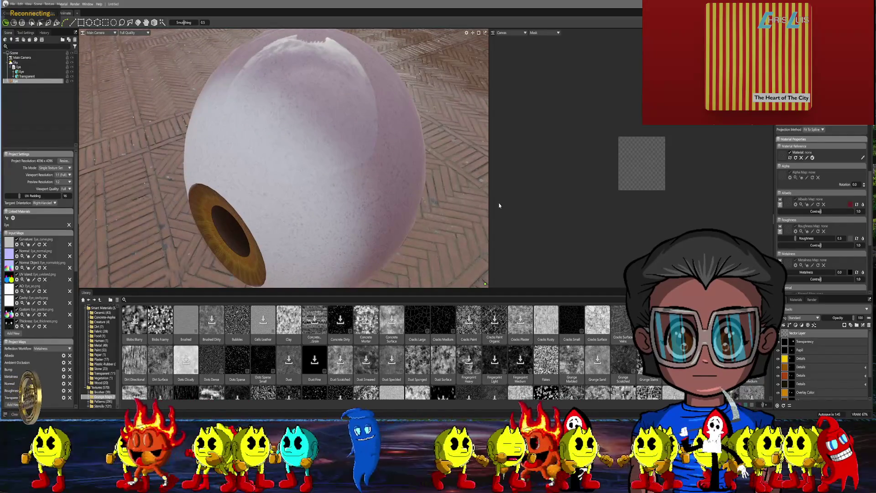
right_click(786, 332)
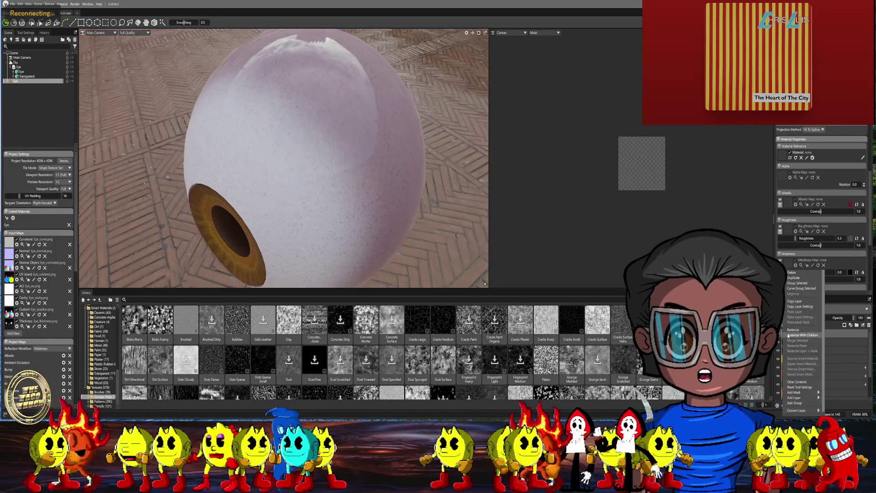
left_click(796, 273)
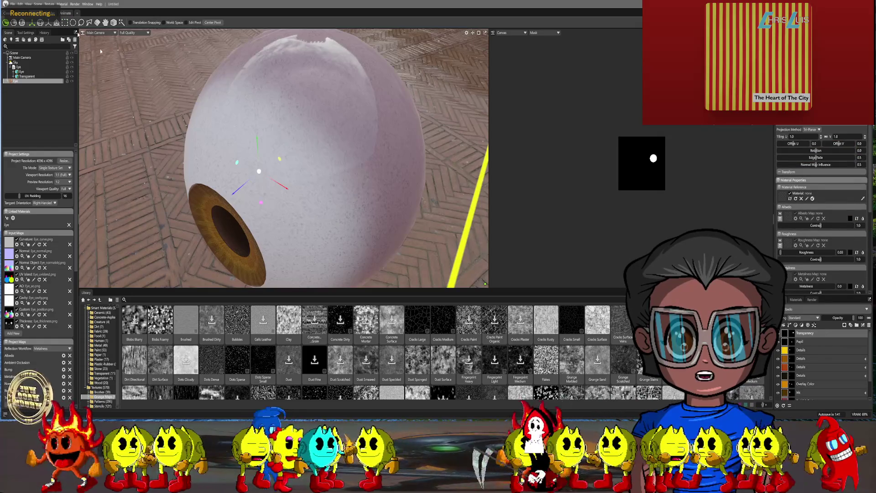
left_click(12, 3)
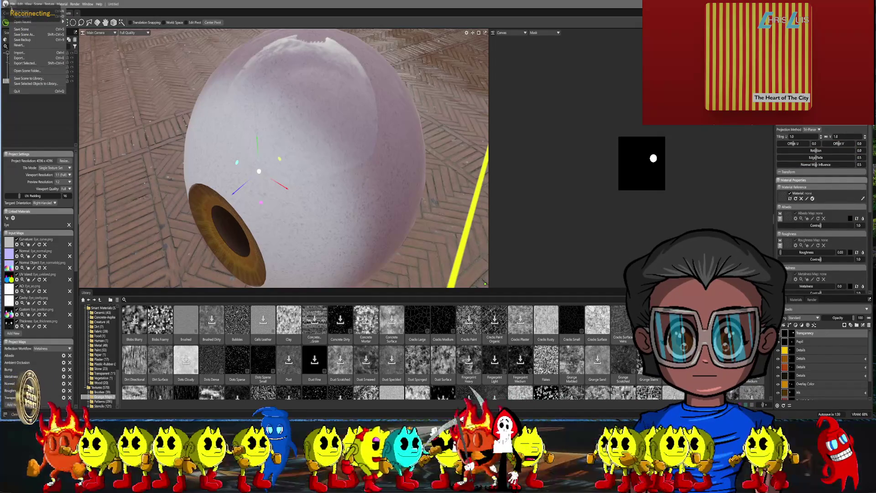
- Save the scene into the Eye folder, then quit with Ctrl+Q, confirming the save
left_click(23, 35)
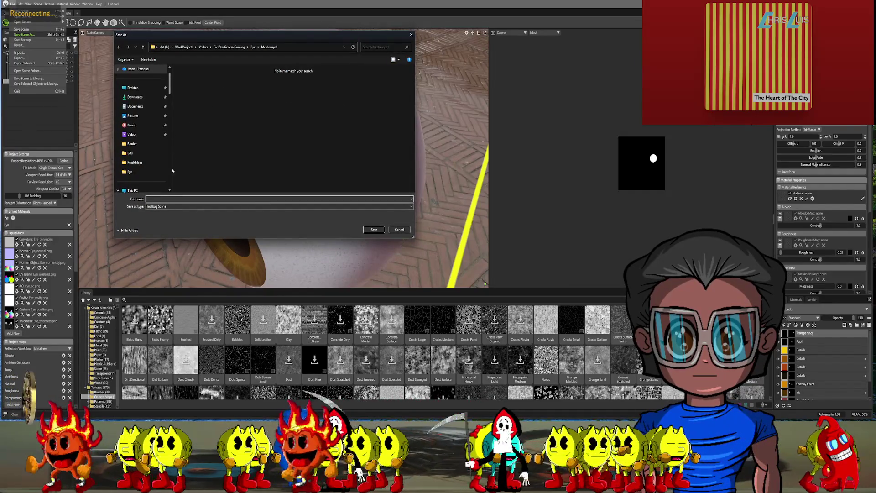
left_click(142, 47)
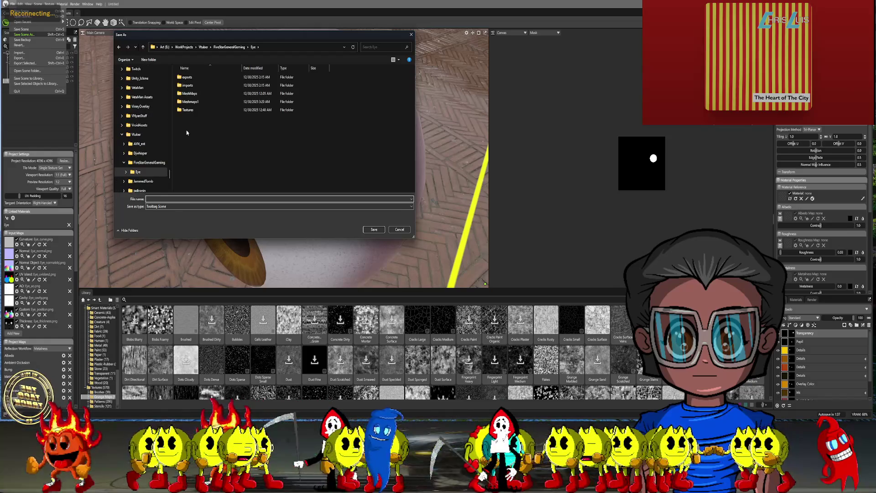
left_click(142, 47)
double_click(182, 77)
type("Eye")
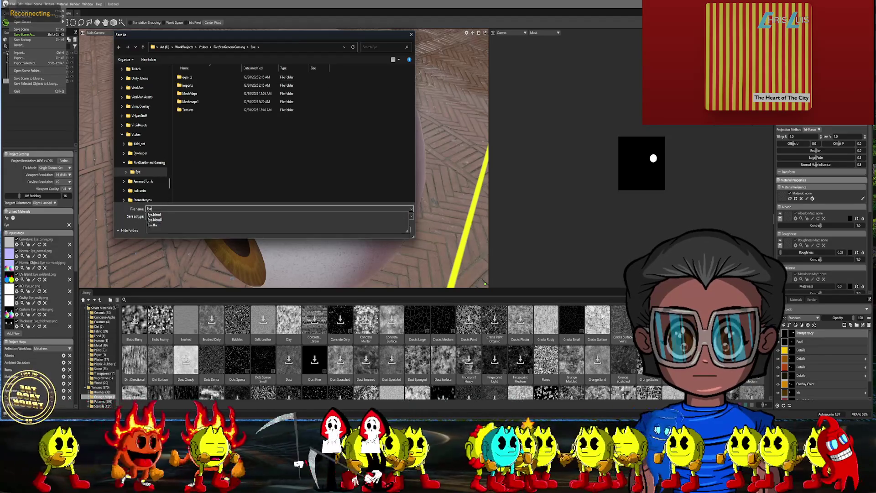
key("Escape")
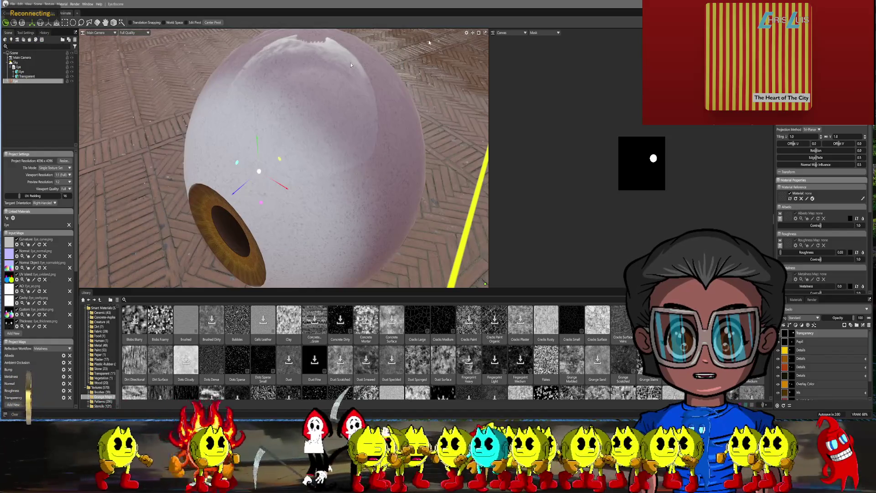
key("ctrl+q")
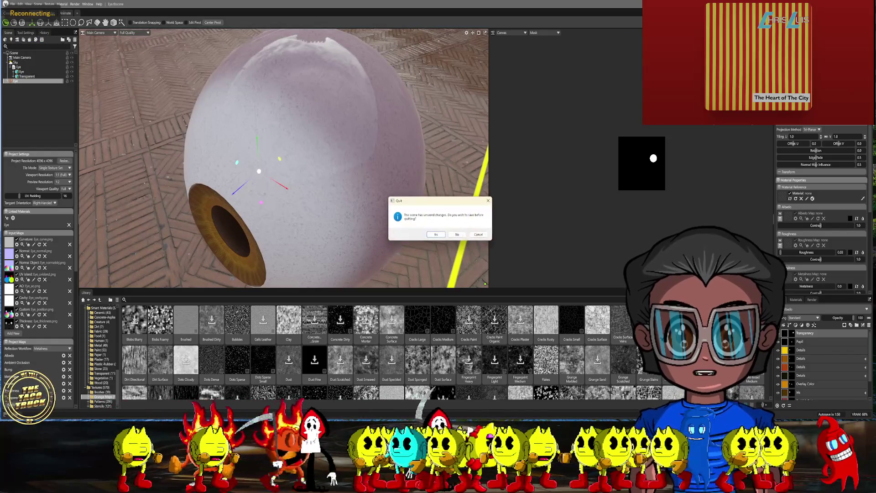
left_click(438, 234)
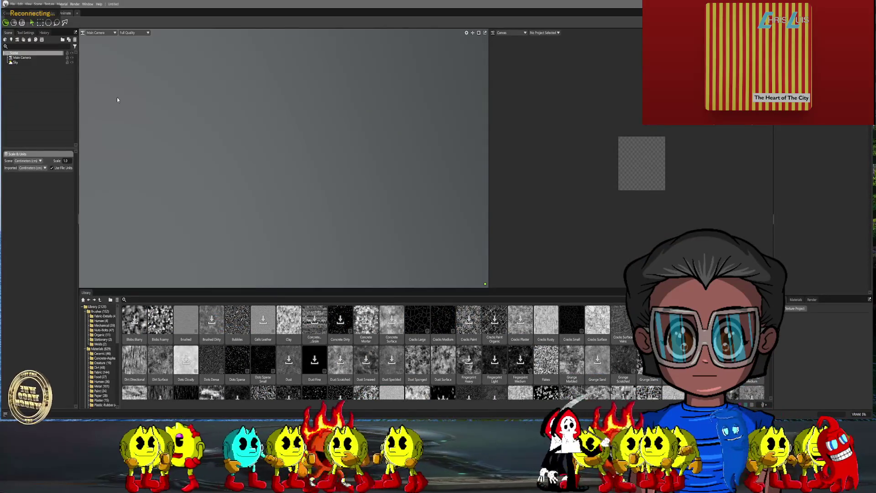
- Reopen the recent Eye scene and open its Eye texture project
left_click(13, 4)
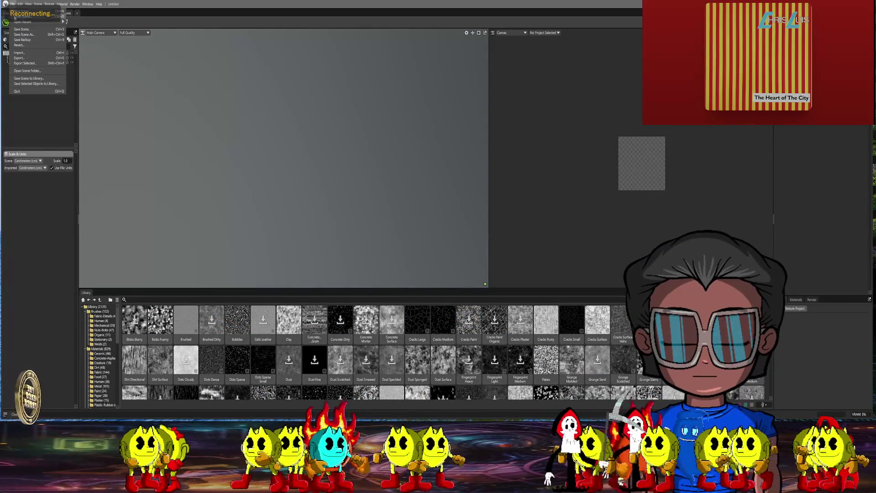
mouse_move(32, 21)
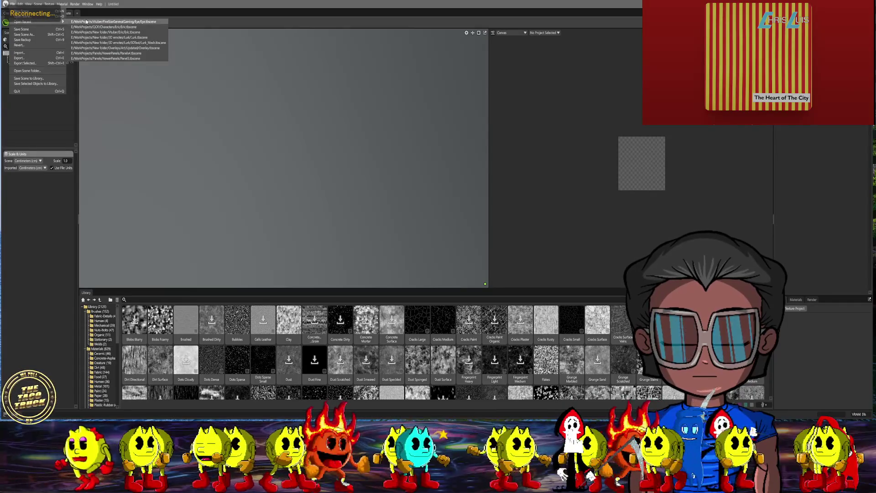
left_click(85, 22)
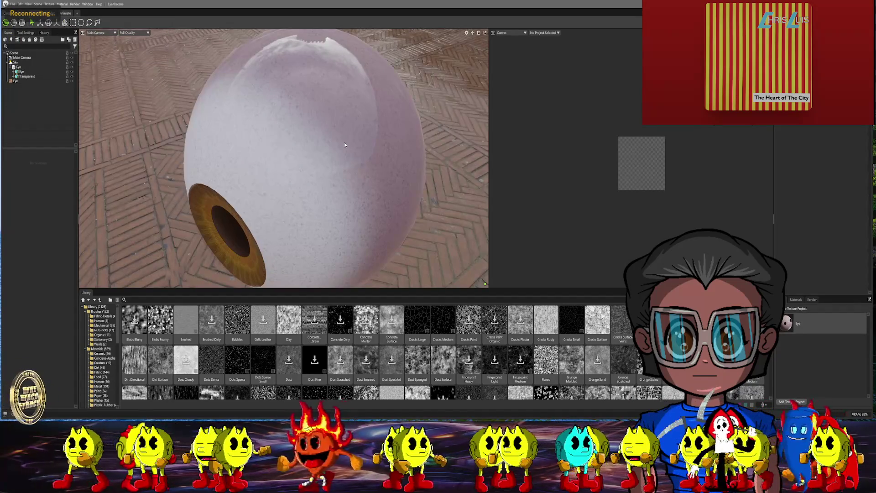
left_click(790, 327)
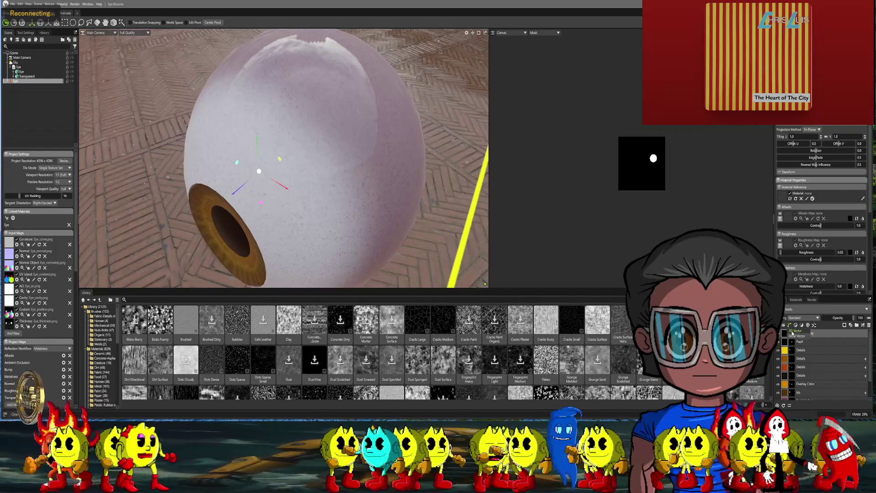
- Add a vector layer and draw a three-point curve across the eyeball's upper white
left_click(797, 331)
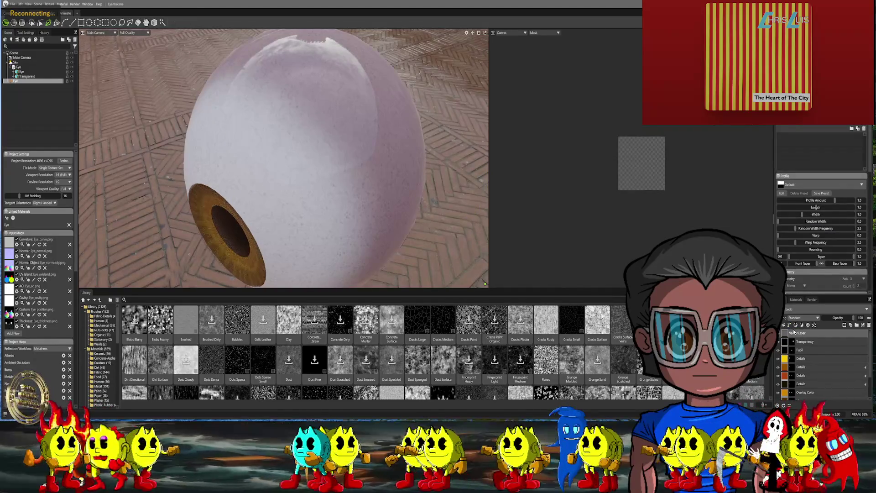
left_click(65, 22)
left_click(275, 144)
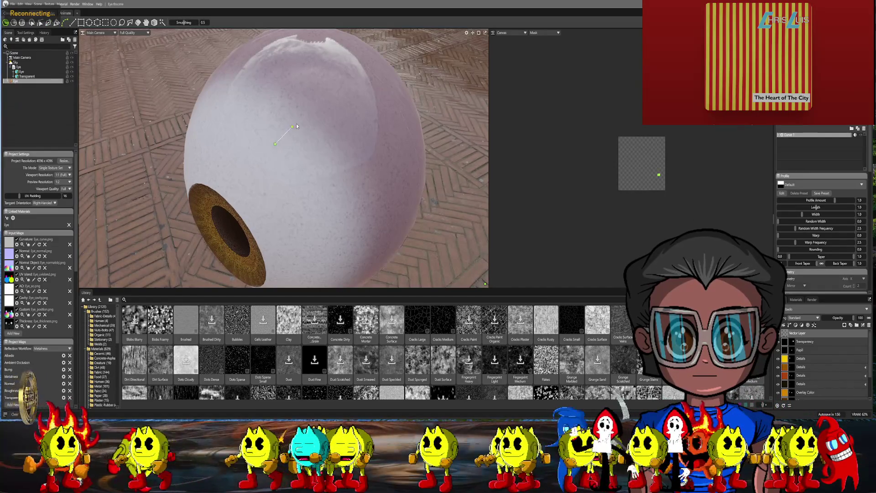
left_click(328, 140)
left_click(351, 127)
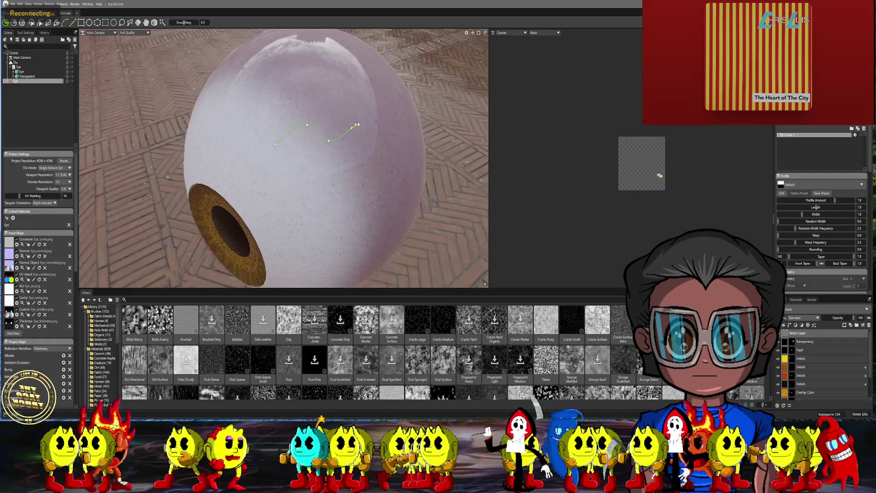
key("Return")
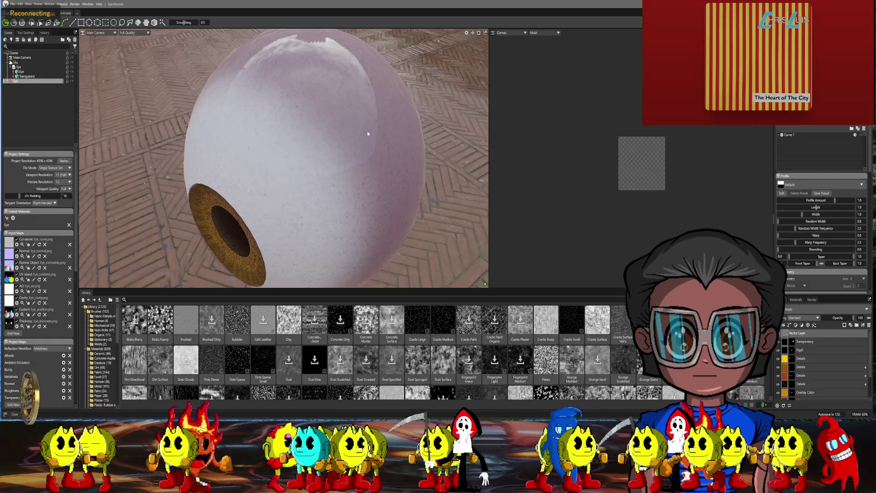
left_click_drag(352, 138, 457, 211, "alt")
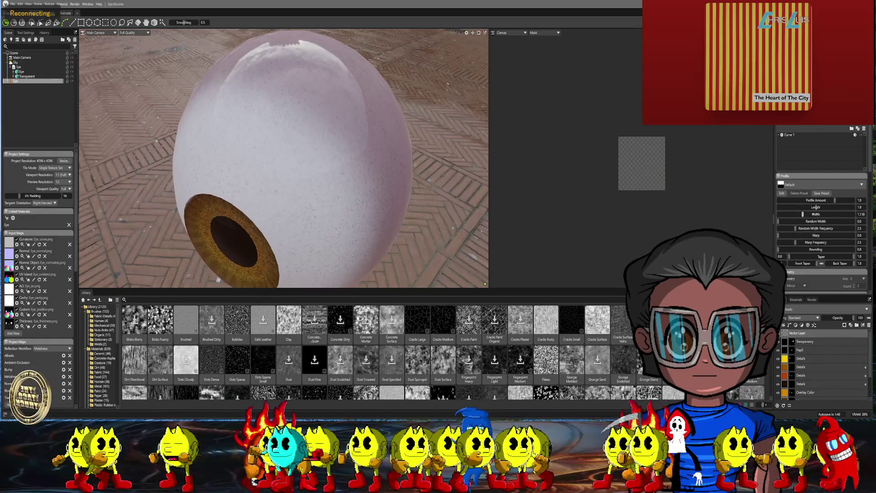
- Set the stroke's albedo colour to red
scroll(818, 214, "down", 3)
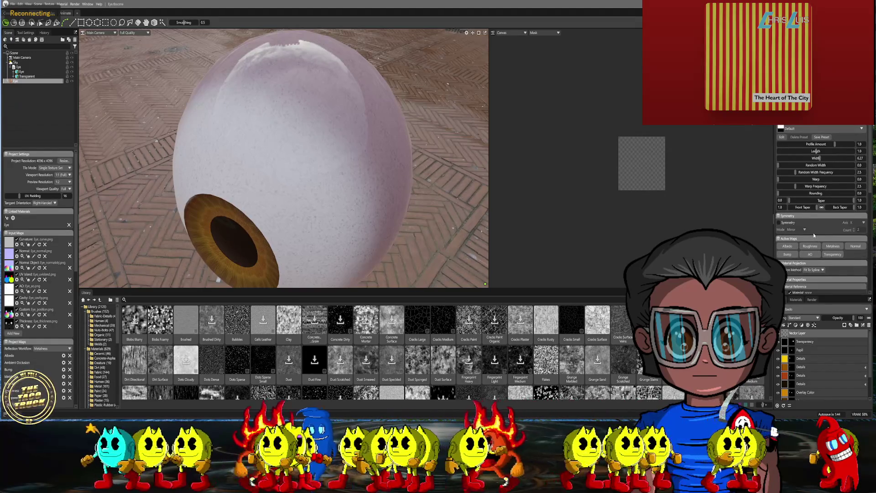
scroll(813, 234, "down", 5)
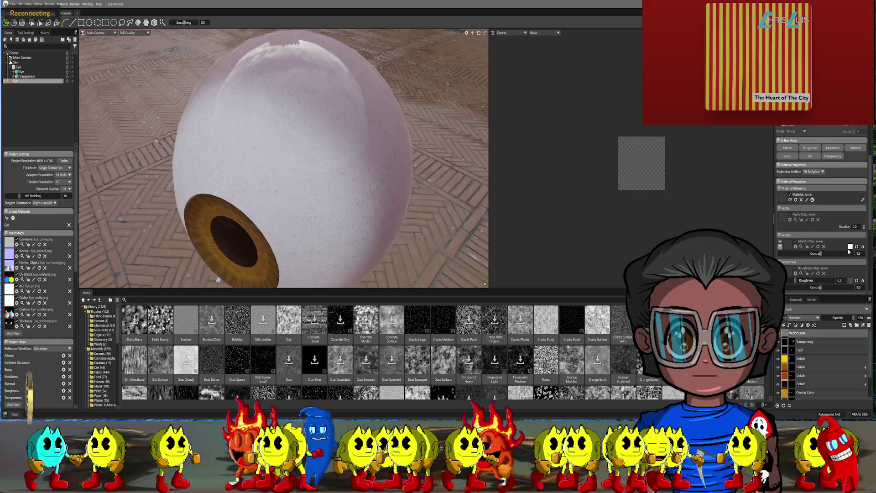
left_click(849, 247)
left_click(438, 169)
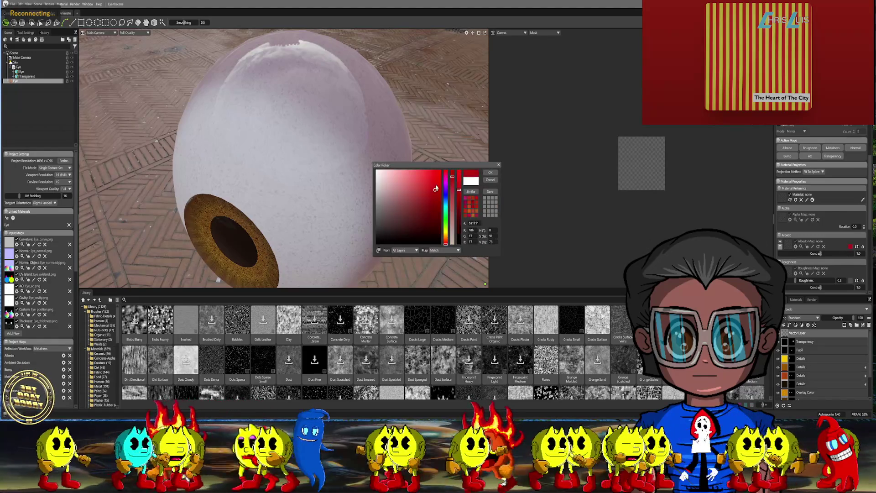
left_click(490, 172)
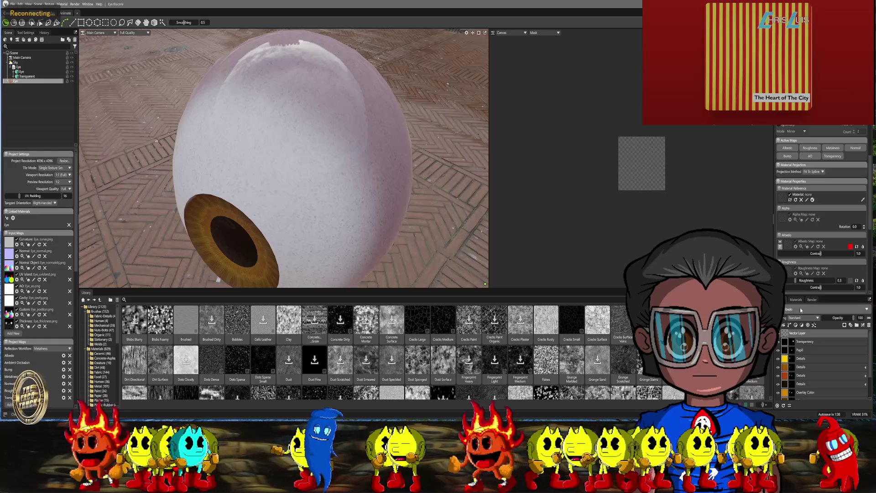
scroll(811, 265, "down", 5)
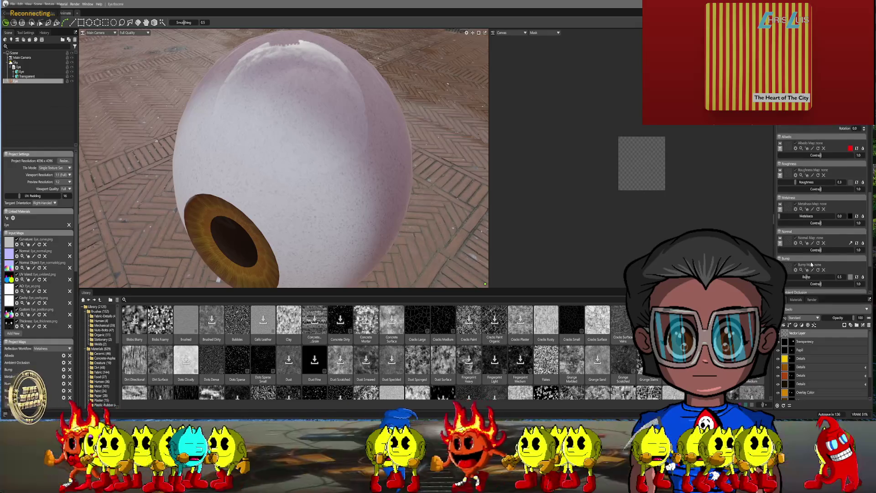
scroll(811, 264, "down", 3)
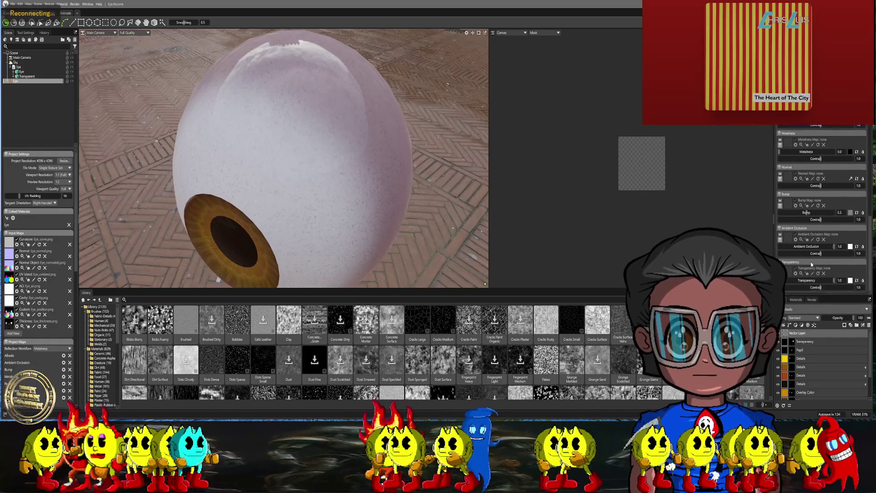
scroll(811, 264, "up", 8)
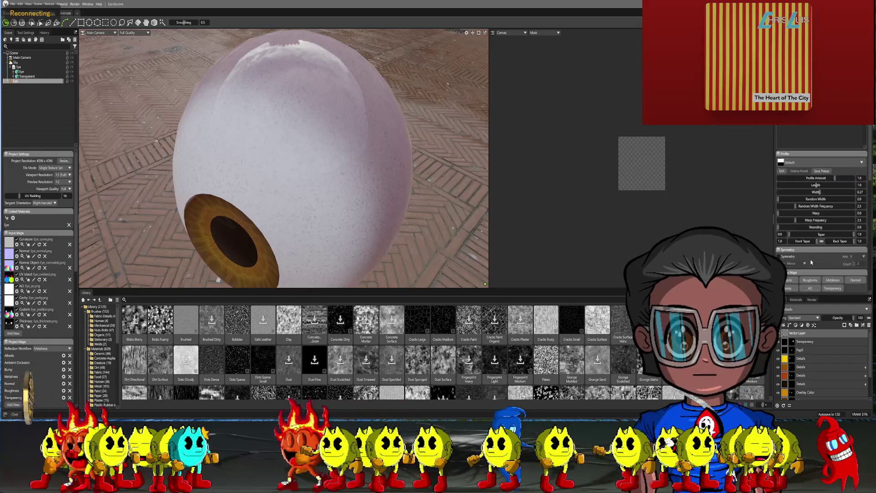
scroll(811, 261, "up", 1)
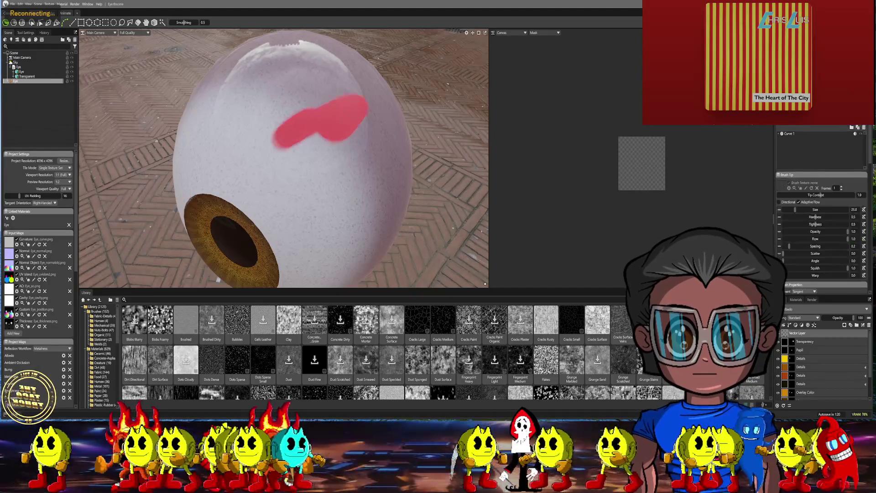
- Undo the red stroke, select Curve 1 and shorten its profile length to 0.786
mouse_move(402, 150)
left_mouse_down("alt")
mouse_move(470, 148)
mouse_move(324, 142)
mouse_move(411, 147)
mouse_move(402, 148)
left_mouse_up("alt")
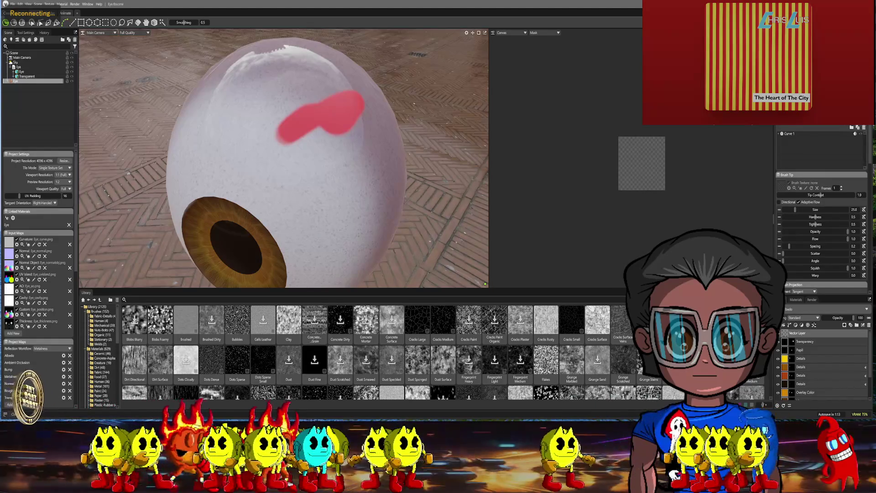
key("ctrl+z")
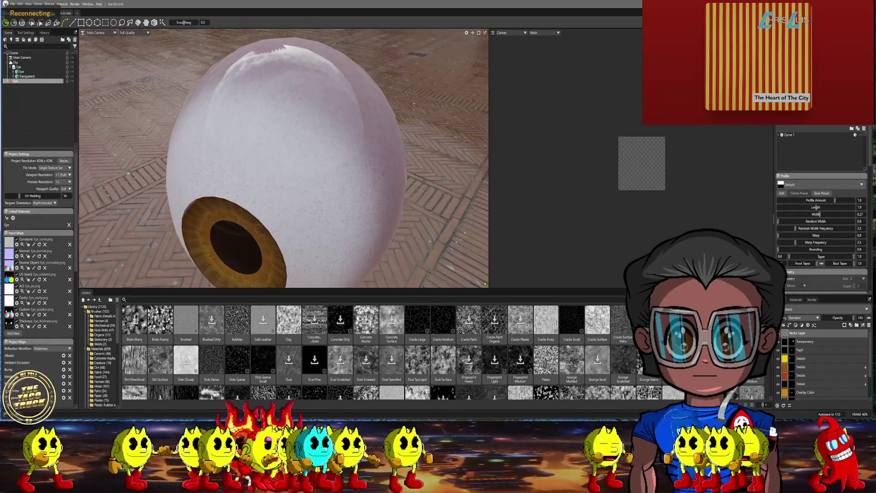
left_click(800, 133)
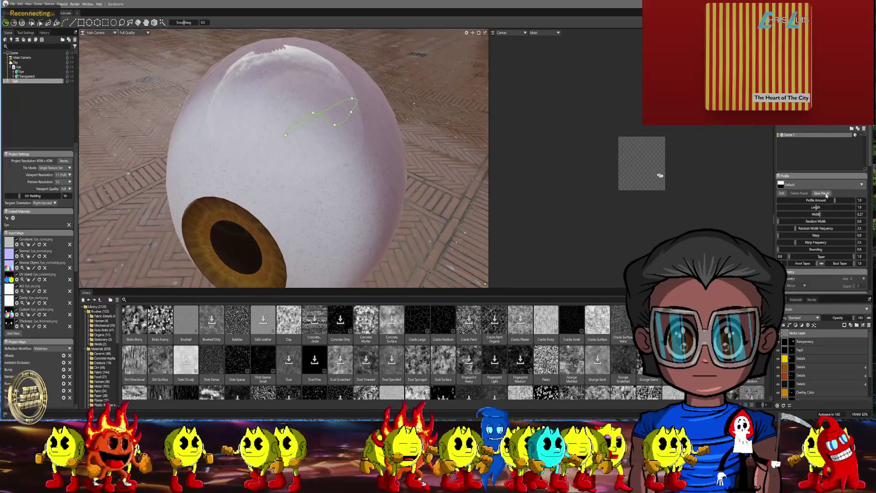
mouse_move(816, 207)
left_mouse_down()
mouse_move(832, 207)
mouse_move(813, 207)
left_mouse_up()
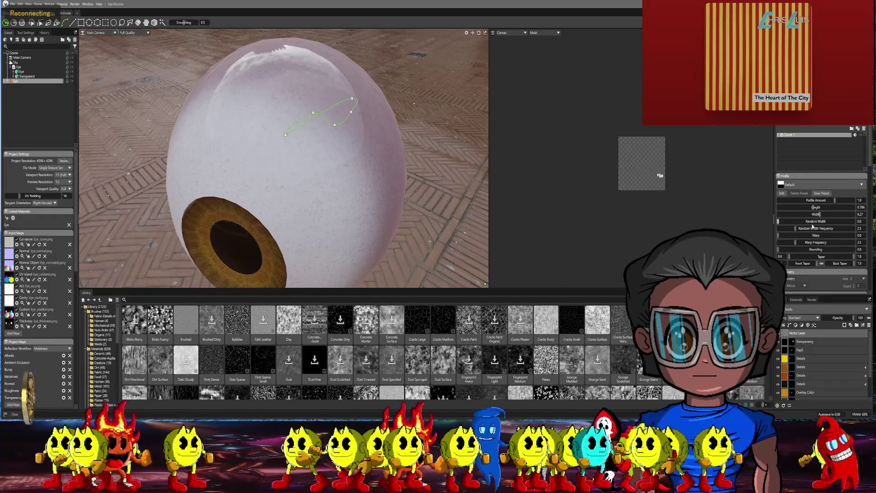
- Try UV, spline and planar projections, then settle on Tile Strip for the curve layer
scroll(812, 226, "down", 2)
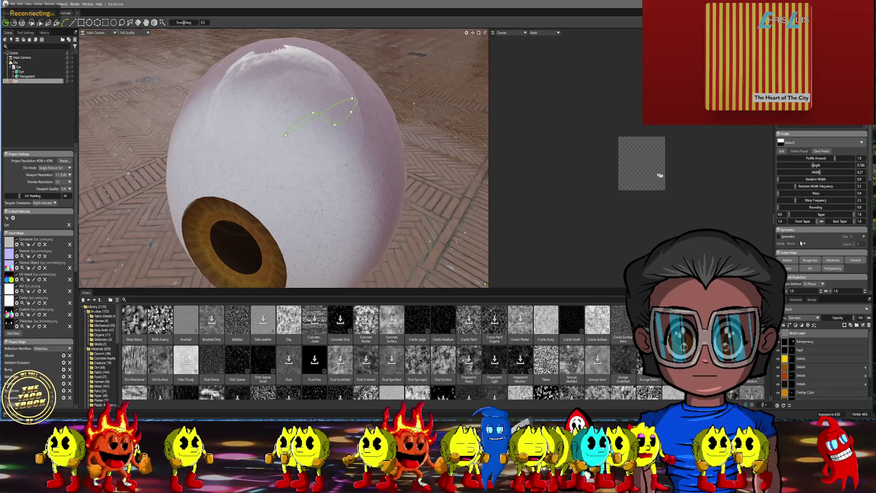
scroll(800, 242, "down", 5)
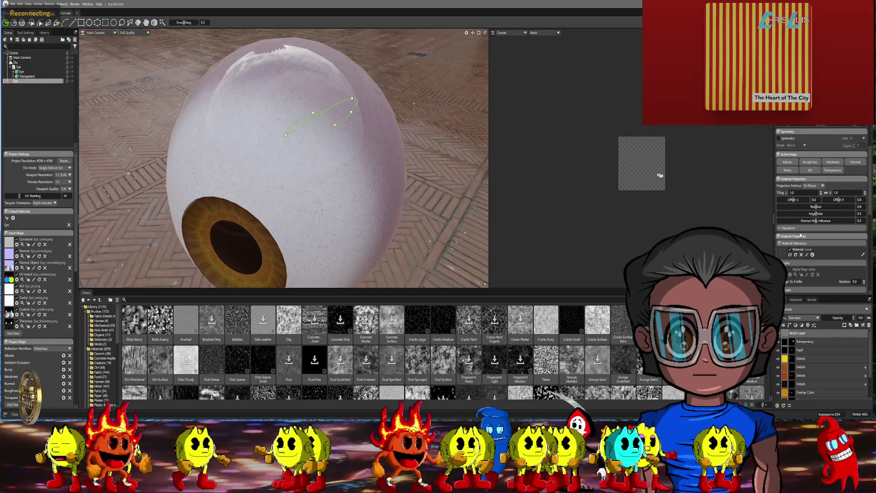
scroll(801, 234, "down", 3)
left_click(811, 130)
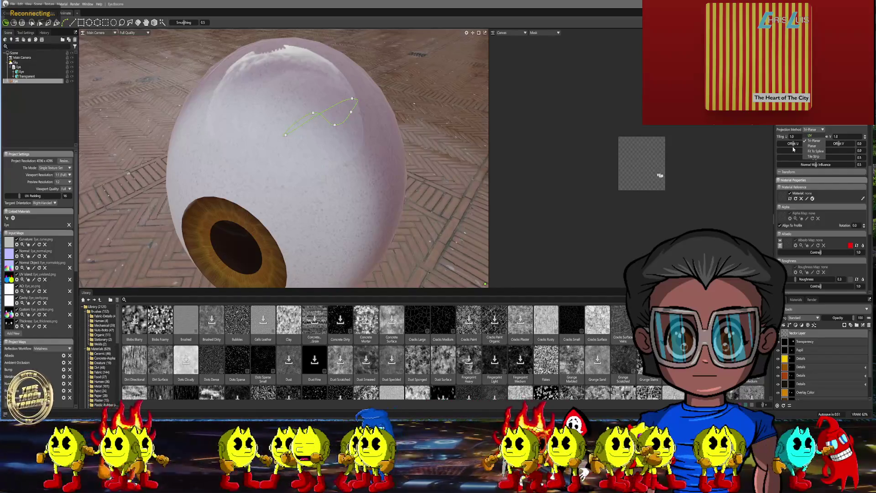
left_click(809, 135)
left_click(810, 131)
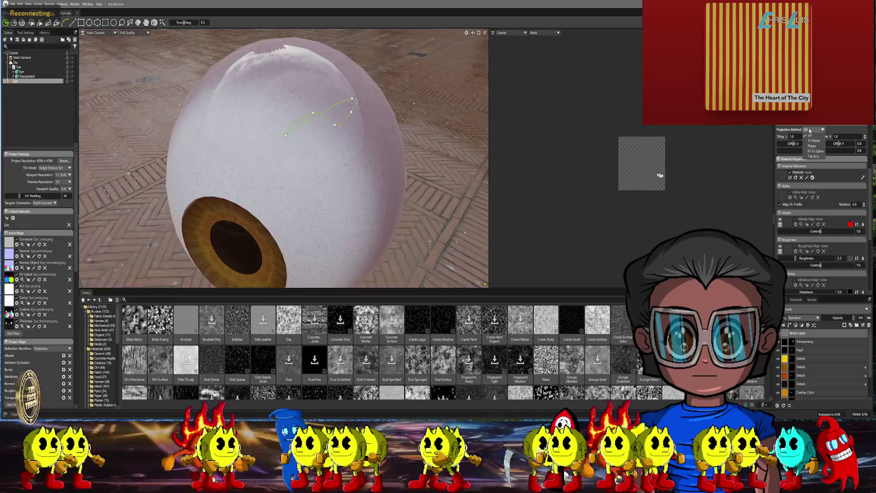
left_click(812, 151)
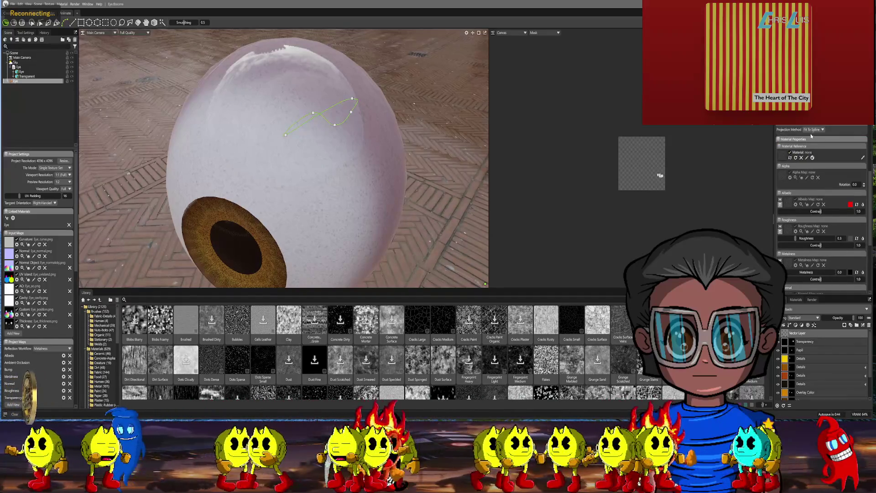
left_click(811, 130)
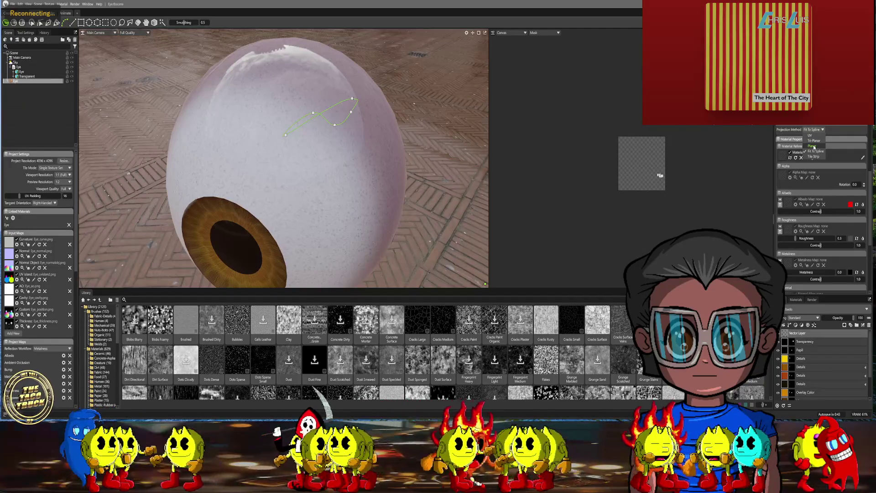
left_click(813, 145)
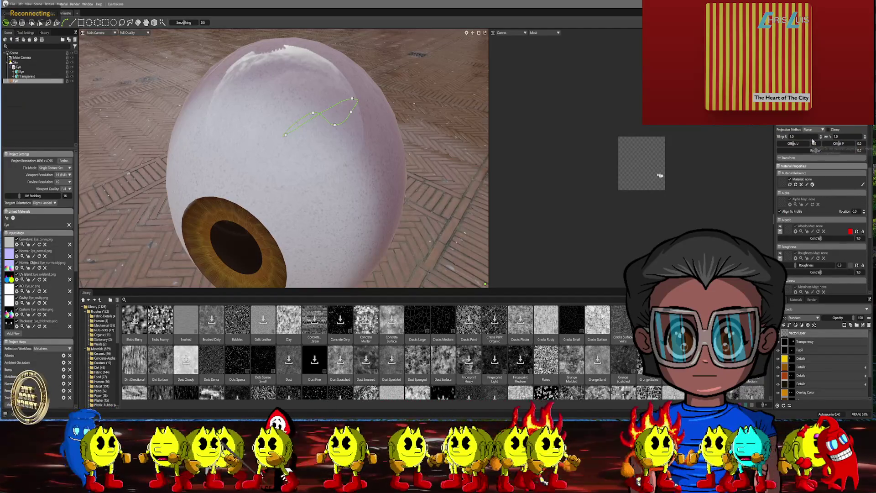
left_click(815, 130)
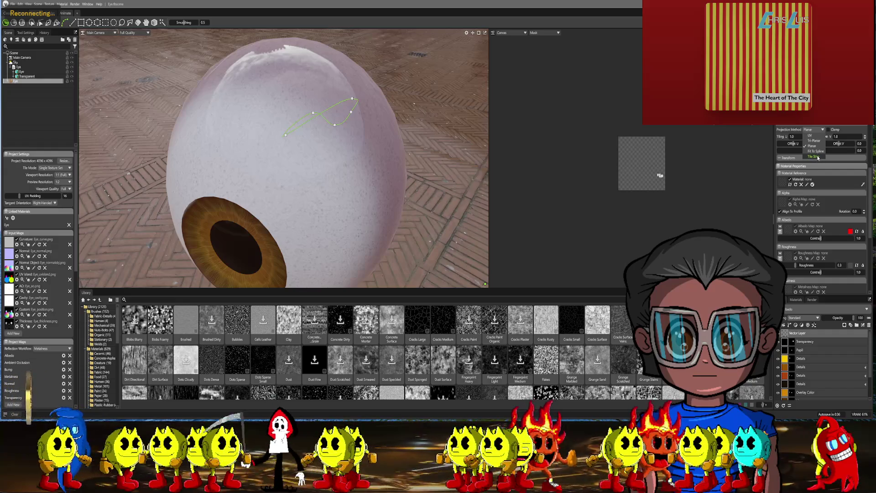
left_click(817, 157)
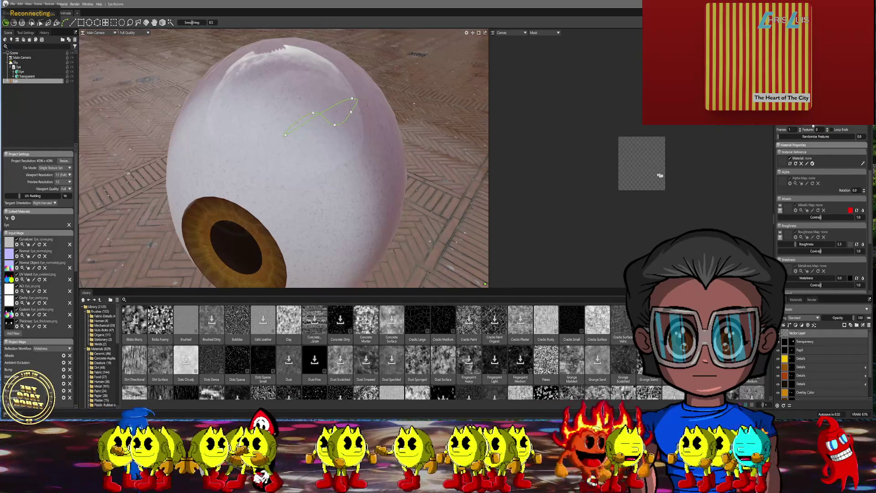
- Drag a curve control point down to reshape the vein
left_click(41, 22)
mouse_move(336, 128)
left_mouse_down()
mouse_move(346, 159)
mouse_move(331, 159)
mouse_move(340, 154)
left_mouse_up()
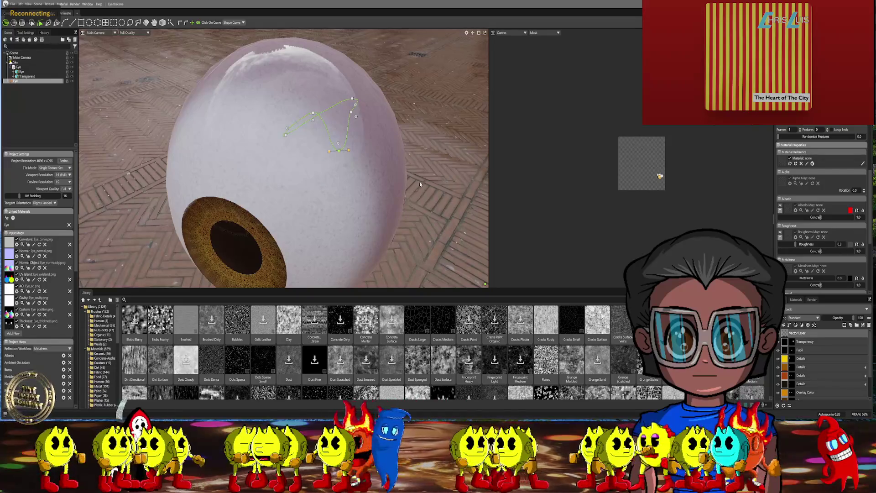
mouse_move(421, 181)
middle_mouse_down()
mouse_move(459, 156)
mouse_move(378, 170)
middle_mouse_up()
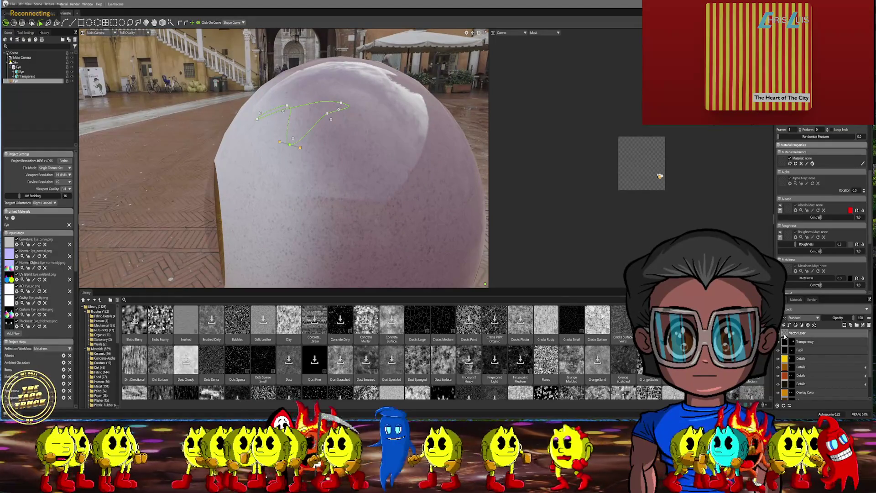
right_click(784, 335)
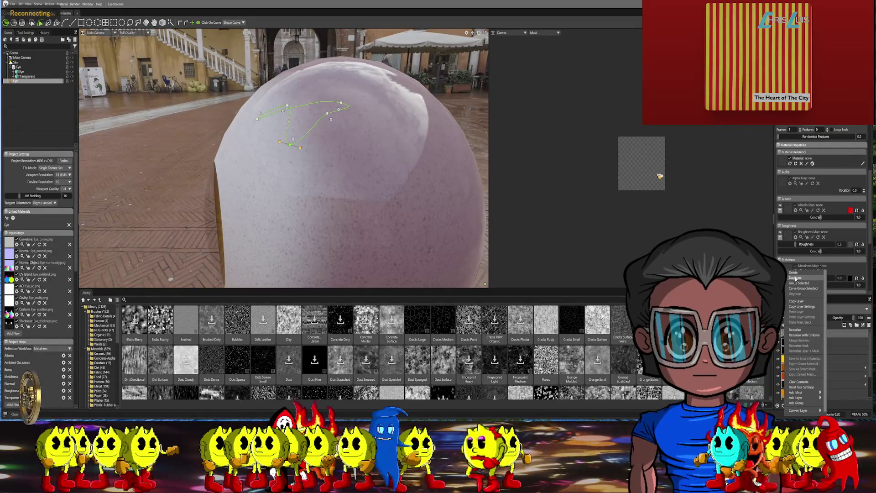
- Delete the curve layer and add a new fill layer coloured deep red
left_click(793, 273)
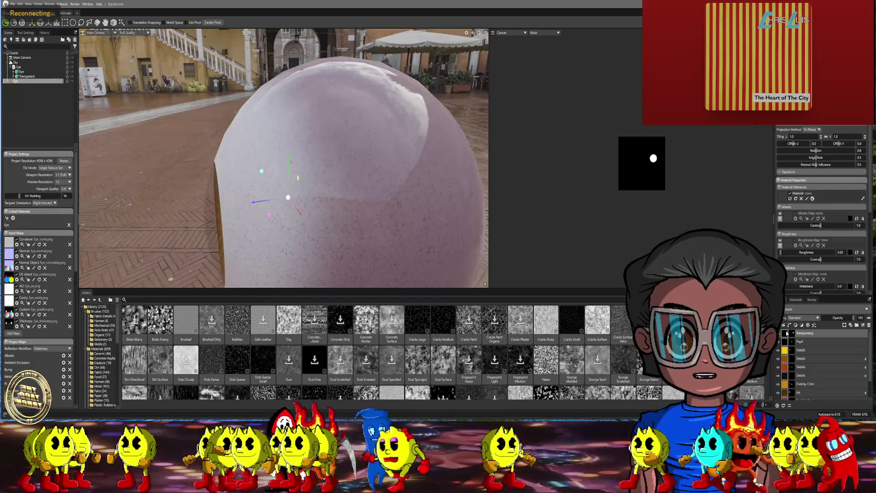
scroll(816, 210, "down", 5)
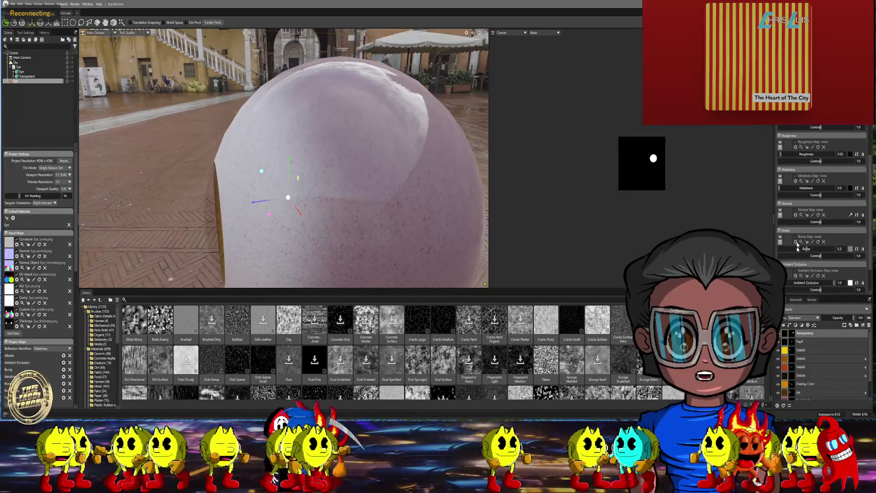
left_click(784, 324)
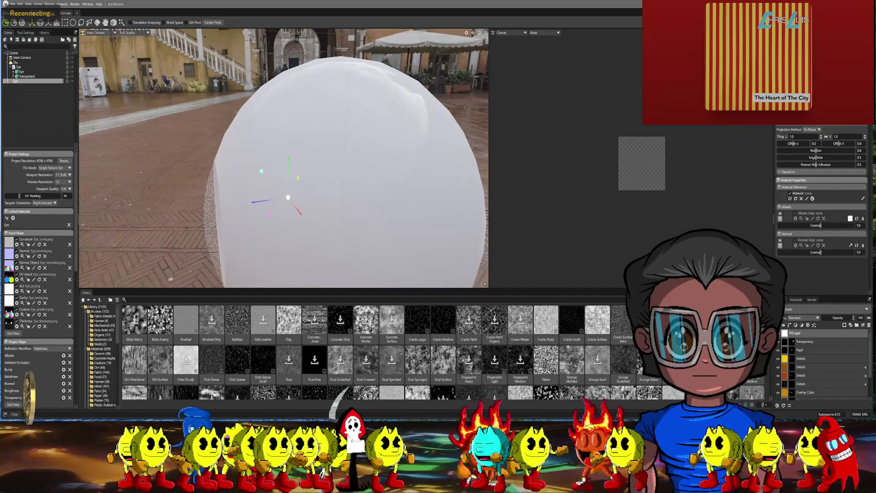
left_click(850, 218)
left_click(415, 209)
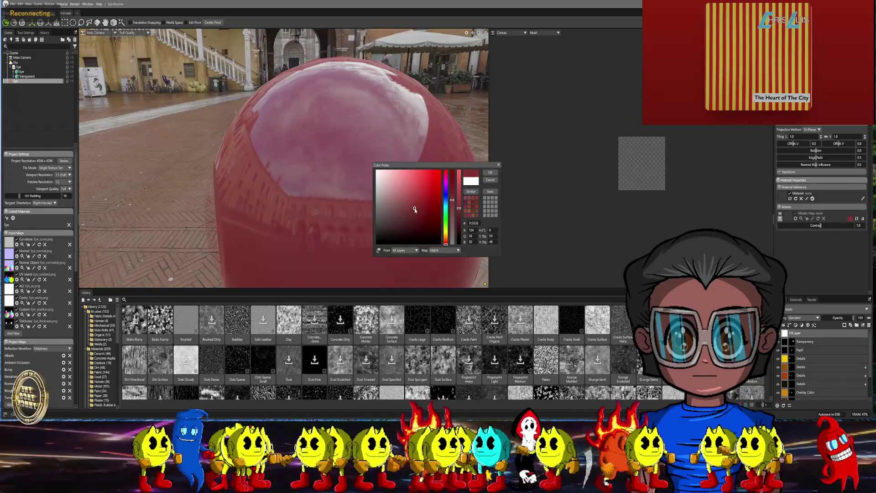
left_click(490, 173)
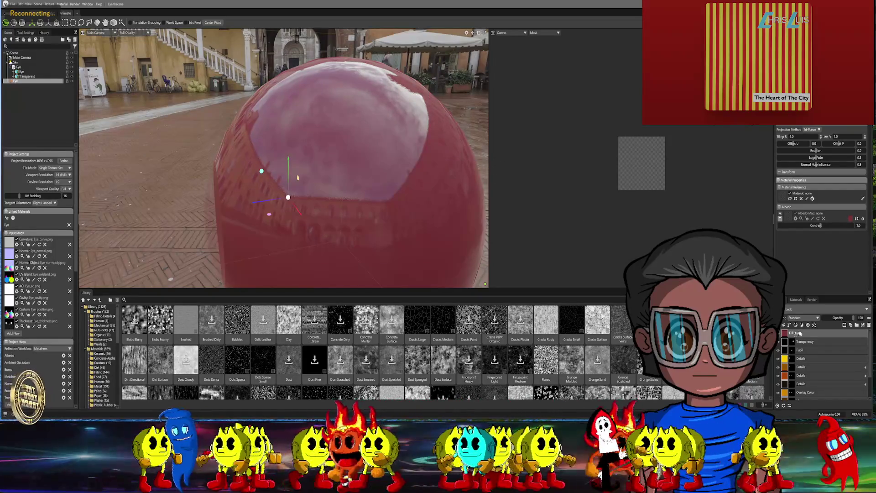
- Add a paint mask to the red fill layer
right_click(784, 335)
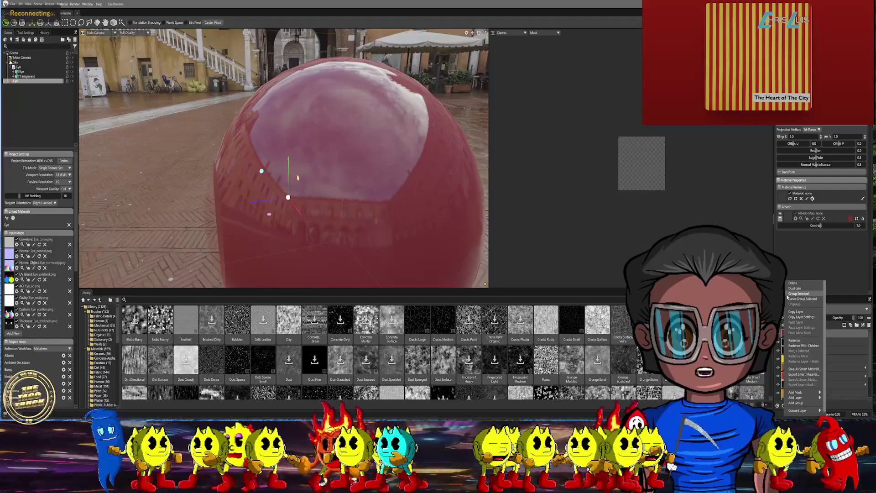
mouse_move(797, 393)
left_click(840, 392)
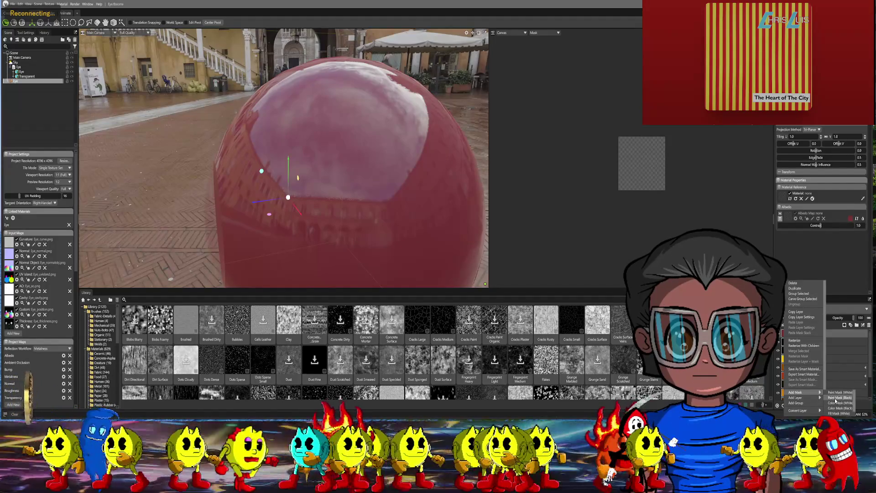
- Select the whole eyeball with the object selection tool and frame it
left_click_drag(297, 83, 192, 60, "alt")
left_click(121, 22)
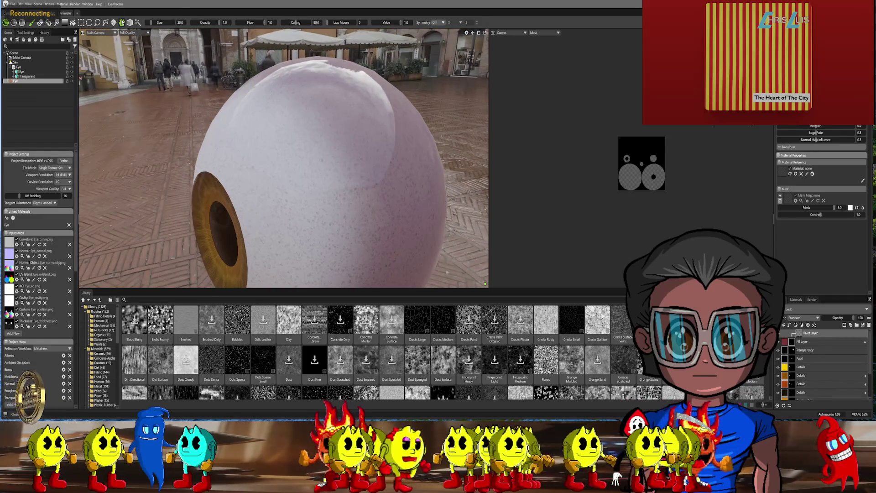
left_click_drag(274, 137, 404, 139, "alt")
left_click(404, 139)
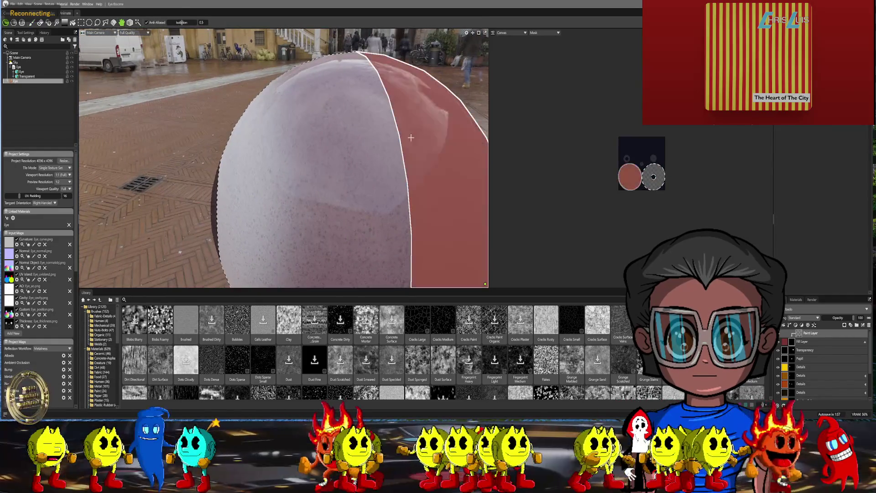
key("f")
left_click_drag(419, 159, 452, 183, "alt")
- Make the fill layer's mask active for adding a mask layer
left_click(791, 342)
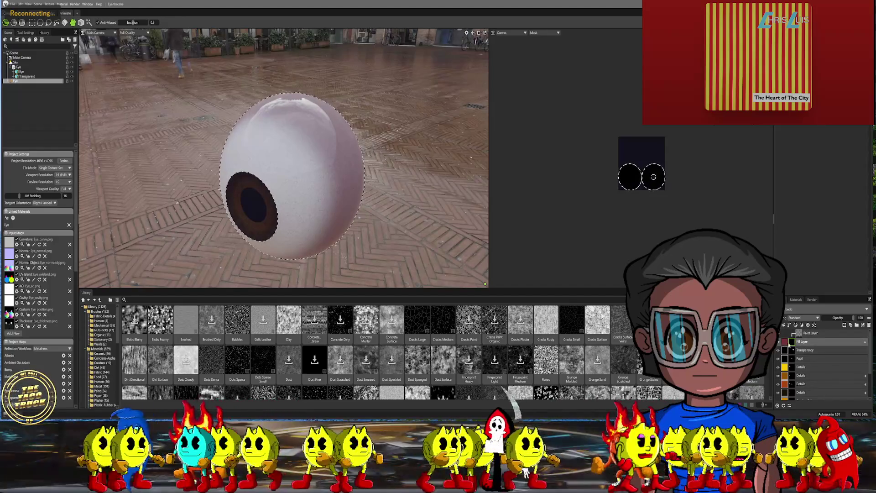
right_click(793, 392)
mouse_move(810, 397)
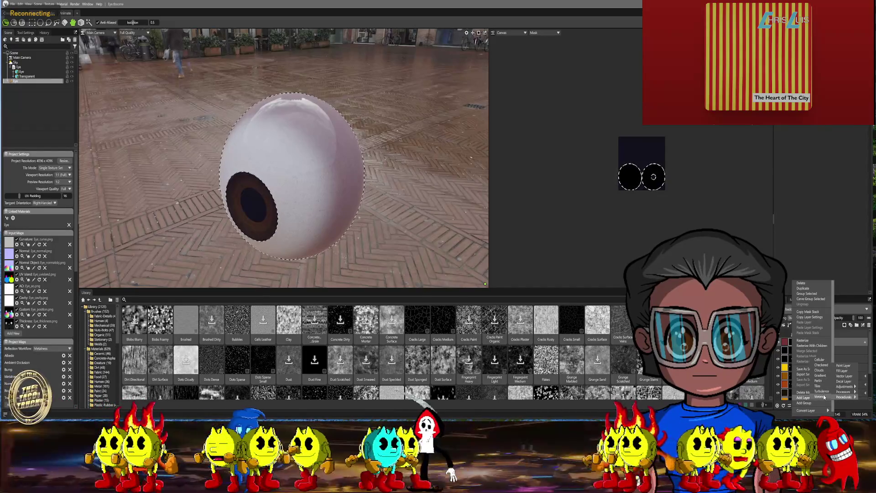
- Add a Voronoi procedural to the mask with warp amount 0.48 and warp detail about 0.51
left_click(812, 397)
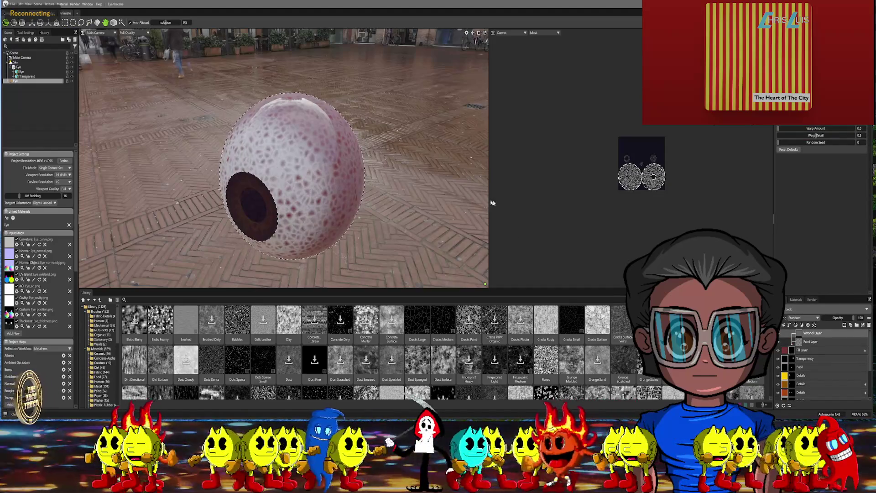
mouse_move(426, 184)
left_mouse_down()
mouse_move(404, 184)
mouse_move(402, 207)
mouse_move(417, 205)
left_mouse_up()
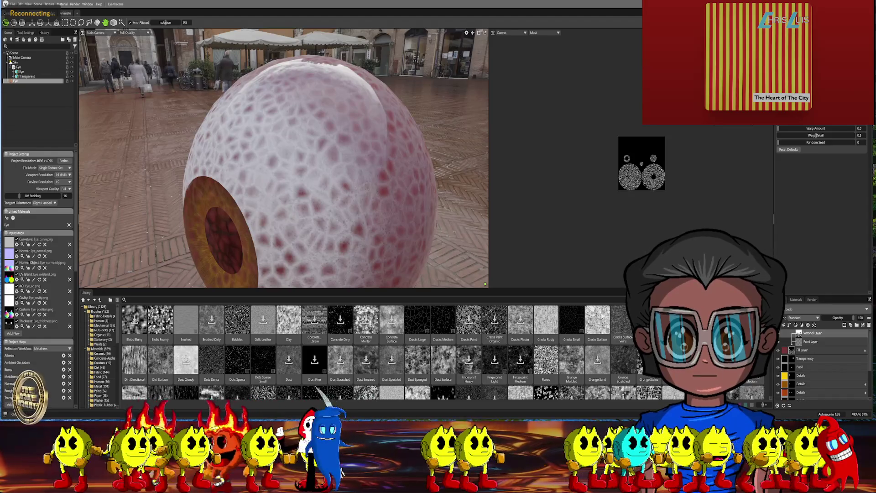
mouse_move(503, 145)
left_mouse_down()
mouse_move(462, 170)
mouse_move(484, 157)
left_mouse_up()
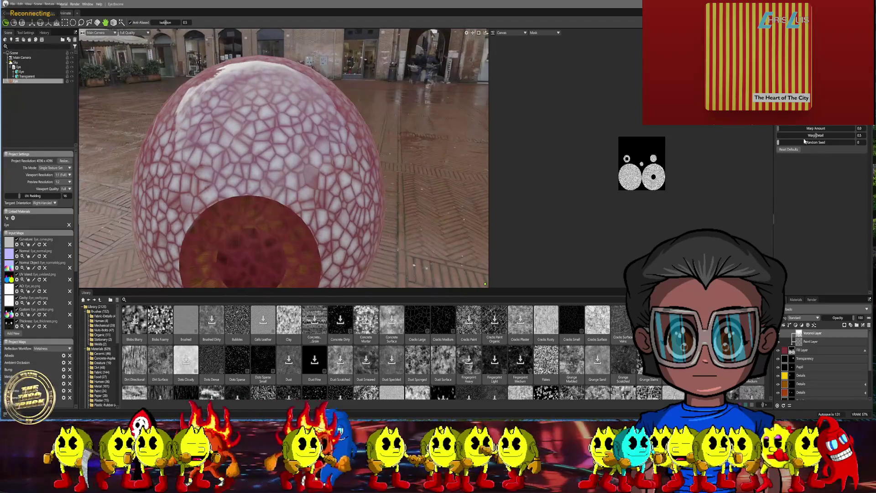
left_click_drag(780, 130, 799, 127)
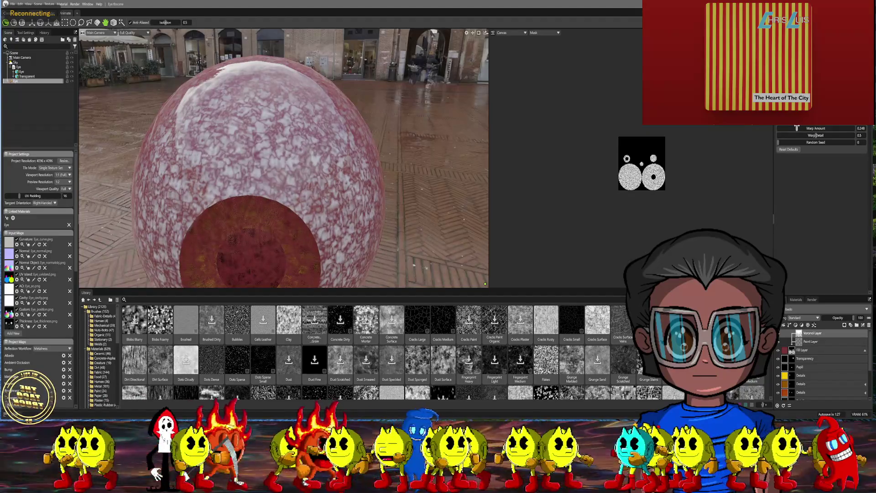
left_click_drag(328, 183, 290, 193)
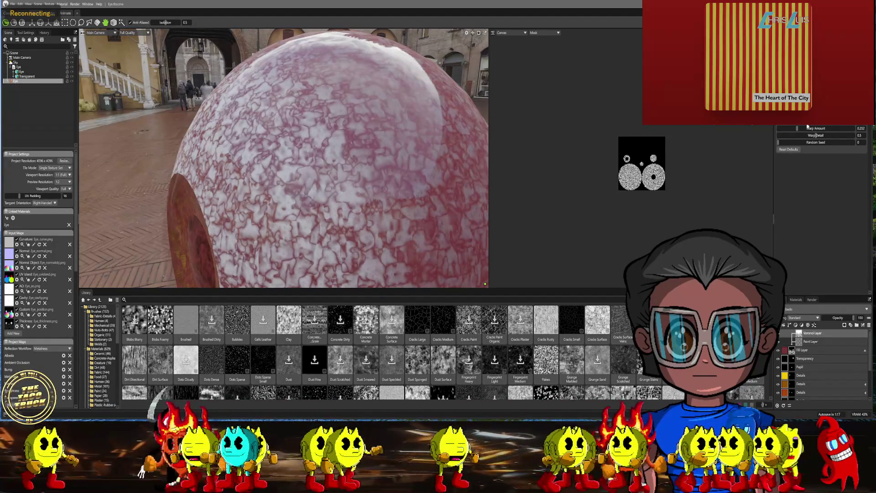
left_click_drag(796, 128, 811, 128)
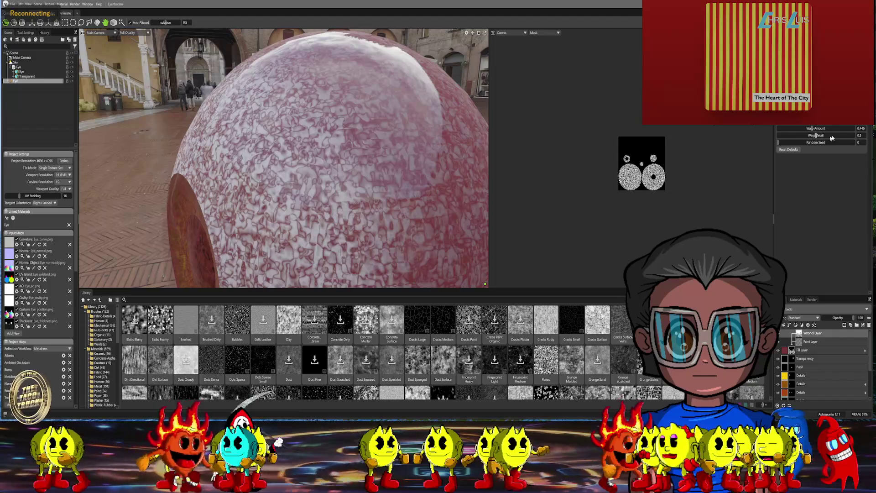
left_click(821, 135)
left_click_drag(822, 135, 786, 142)
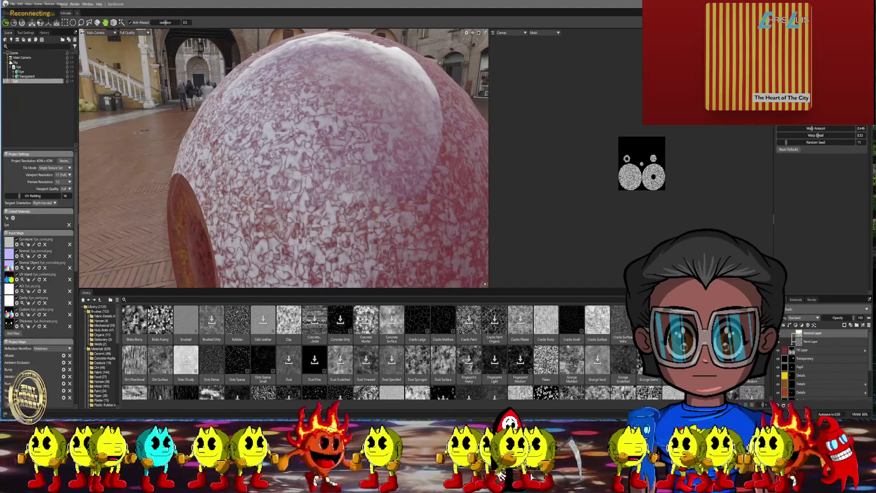
left_click(48, 22)
scroll(264, 149, "down", 3)
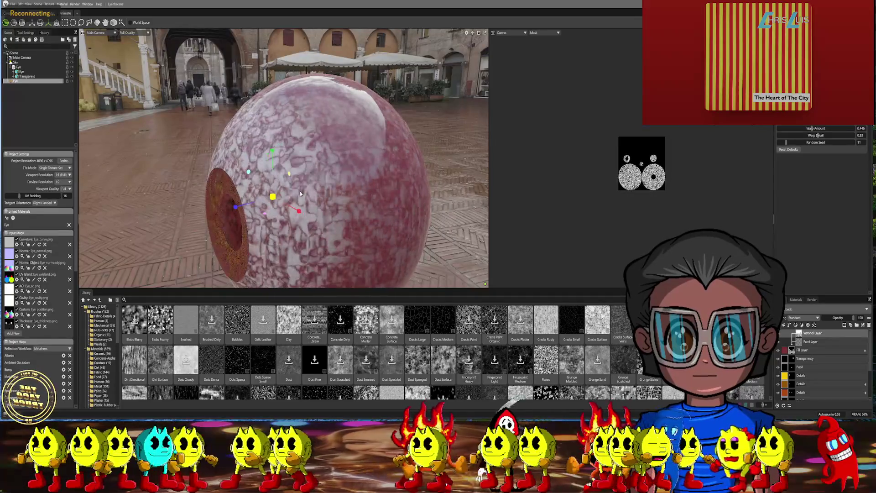
- Shift the Voronoi pattern's projection upward with the transform gizmo
mouse_move(297, 194)
middle_mouse_down()
mouse_move(356, 205)
mouse_move(340, 177)
mouse_move(344, 191)
mouse_move(322, 184)
middle_mouse_up()
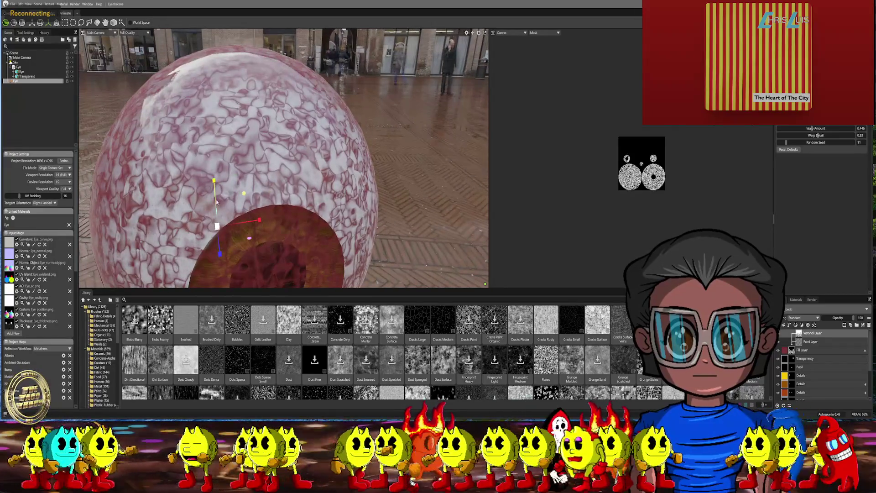
left_click(32, 23)
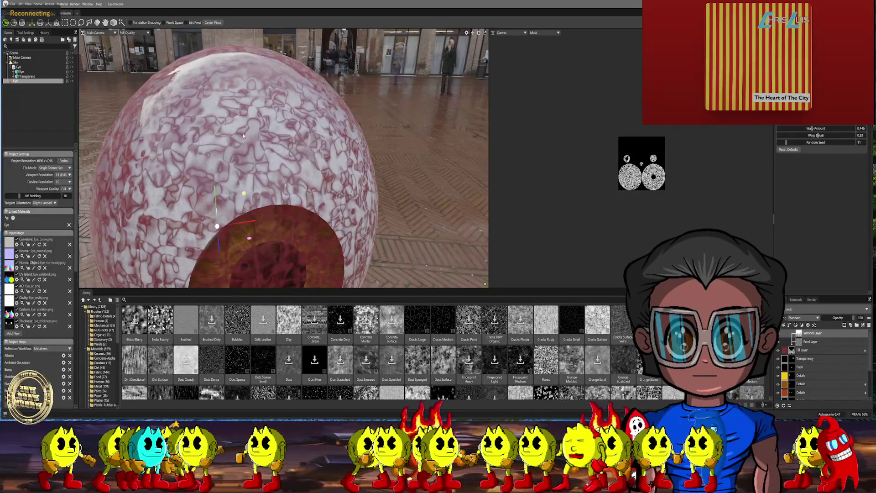
left_click_drag(219, 189, 212, 155)
middle_click_drag(212, 155, 526, 178)
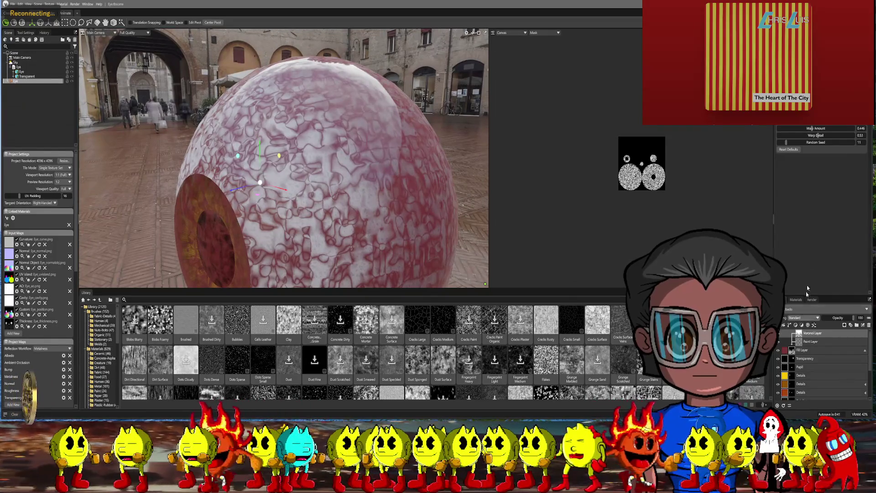
- Lower the Voronoi warp amount to about 0.228 and set the random seed to 23
left_click_drag(813, 128, 798, 128)
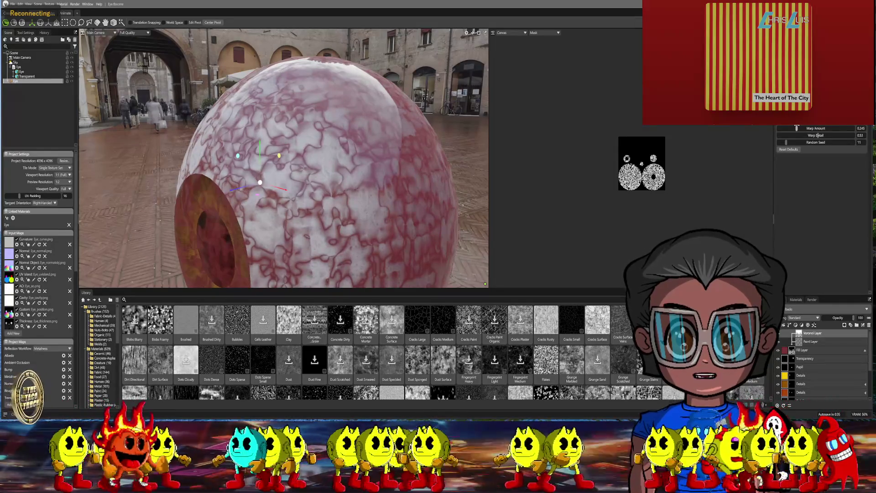
left_click_drag(797, 128, 798, 128)
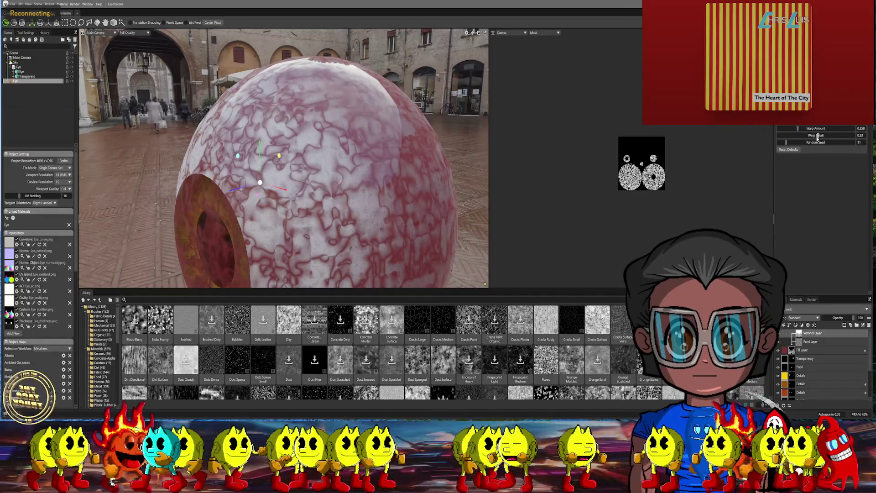
left_click_drag(788, 142, 827, 134)
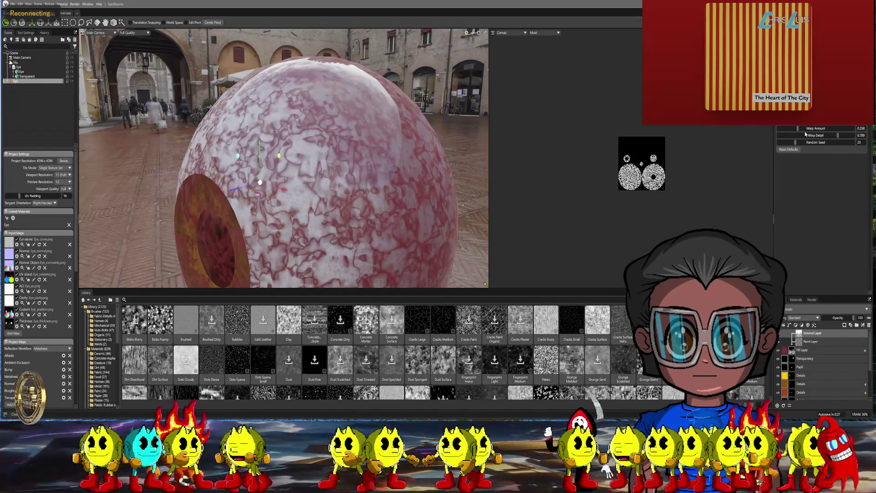
left_click_drag(799, 128, 796, 128)
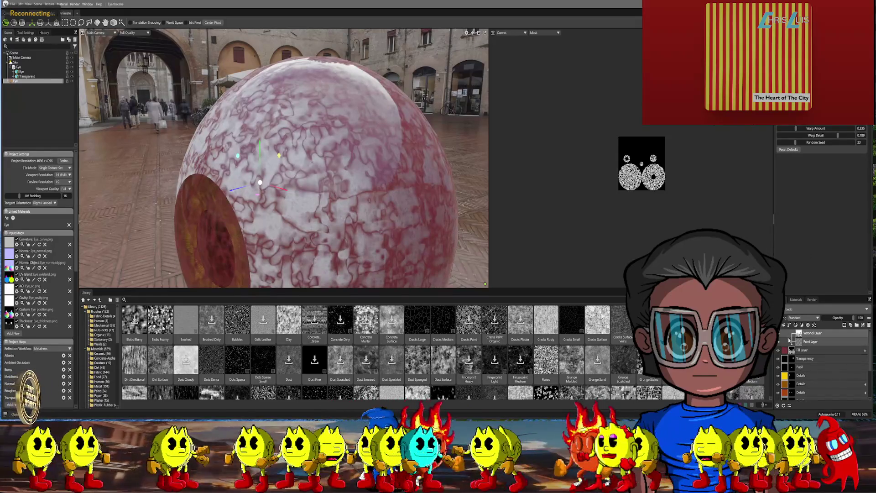
left_click(791, 350)
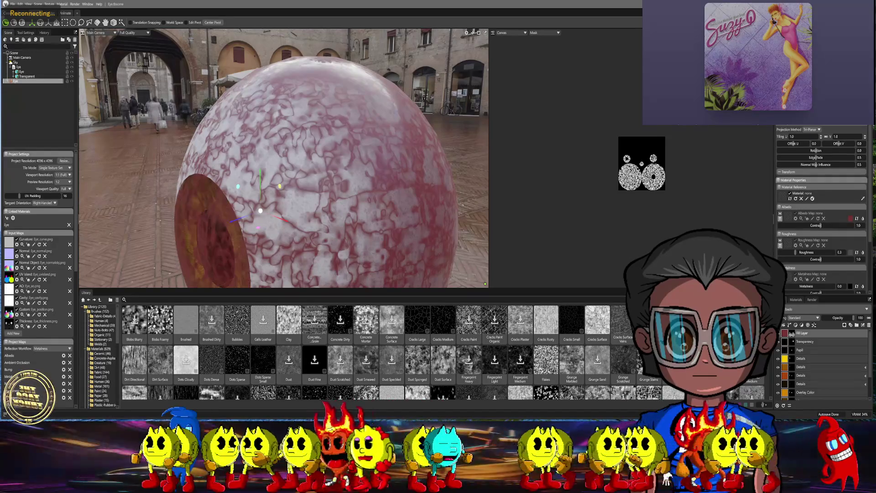
- Raise the fill layer's bump to 0.773 and set its ambient occlusion to 0
scroll(819, 230, "down", 5)
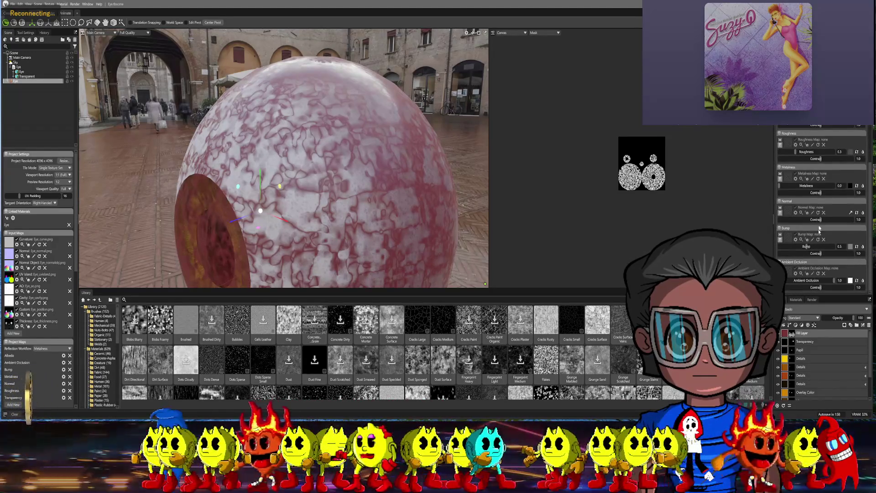
left_click_drag(807, 248, 821, 246)
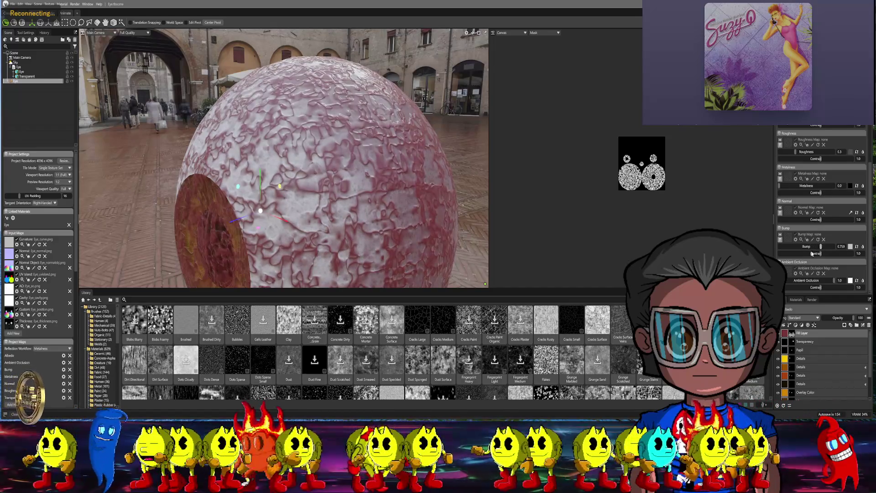
left_click(820, 281)
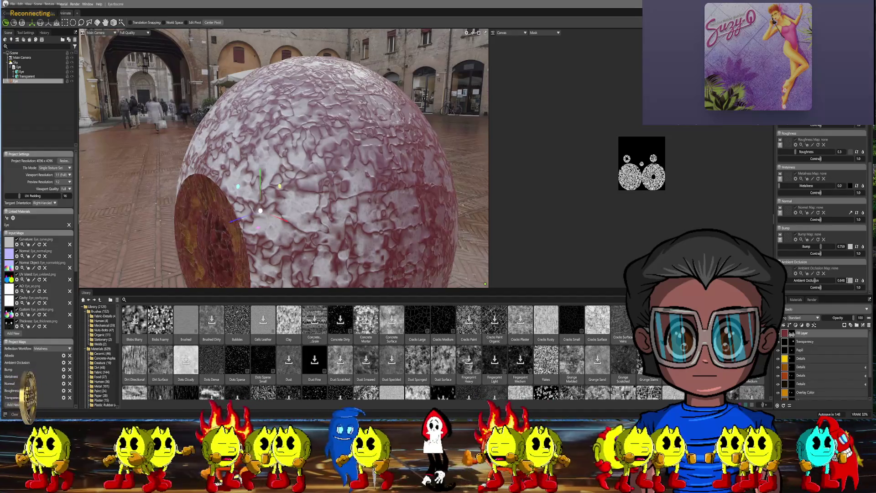
double_click(840, 280)
type("0")
left_click(812, 333)
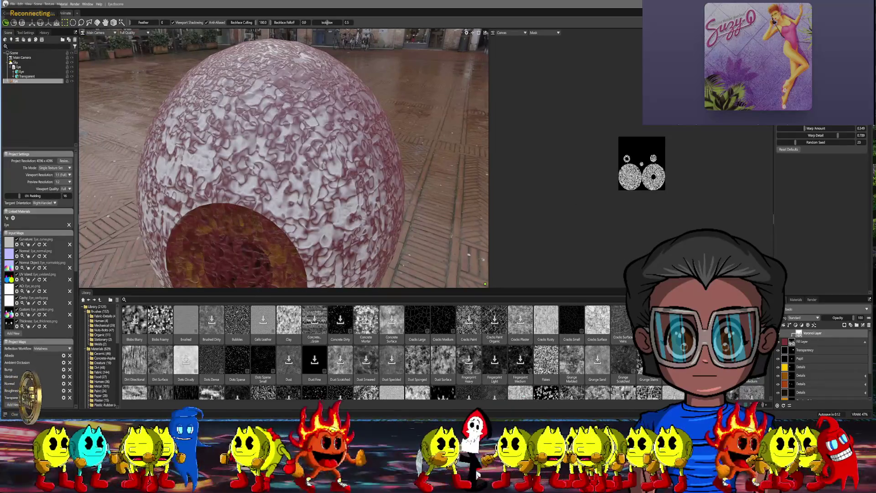
- Lower the Voronoi vein layer's Warp Detail from 0.789 to 0.574, then reselect that layer
mouse_move(465, 133)
middle_mouse_down()
mouse_move(457, 147)
mouse_move(466, 43)
middle_mouse_up()
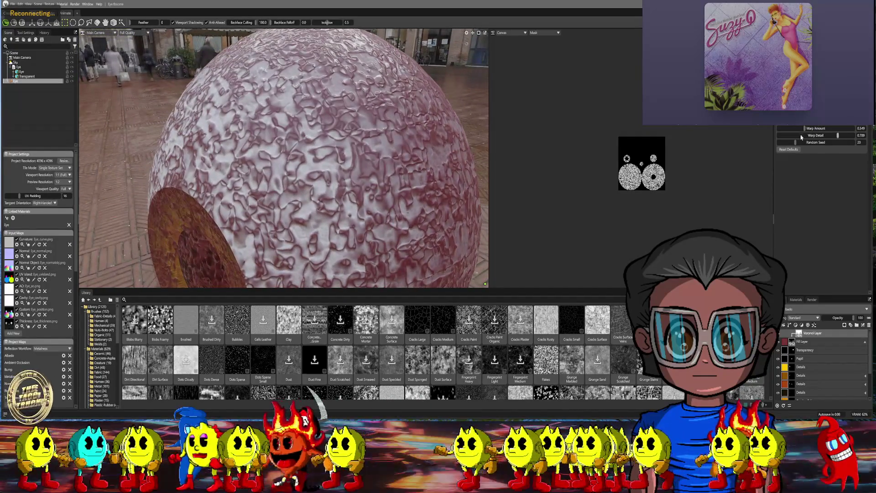
left_click_drag(835, 135, 821, 135)
middle_click_drag(452, 141, 410, 153)
scroll(379, 188, "down", 3)
middle_click_drag(379, 189, 372, 167)
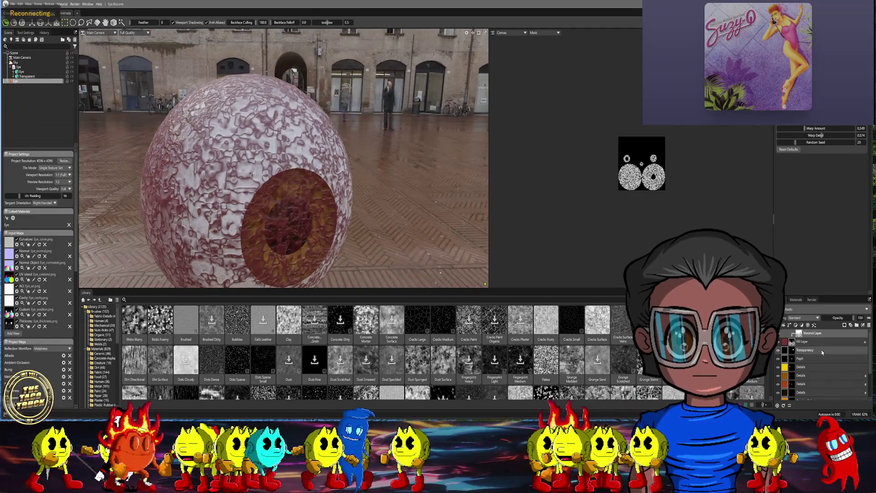
left_click(792, 341)
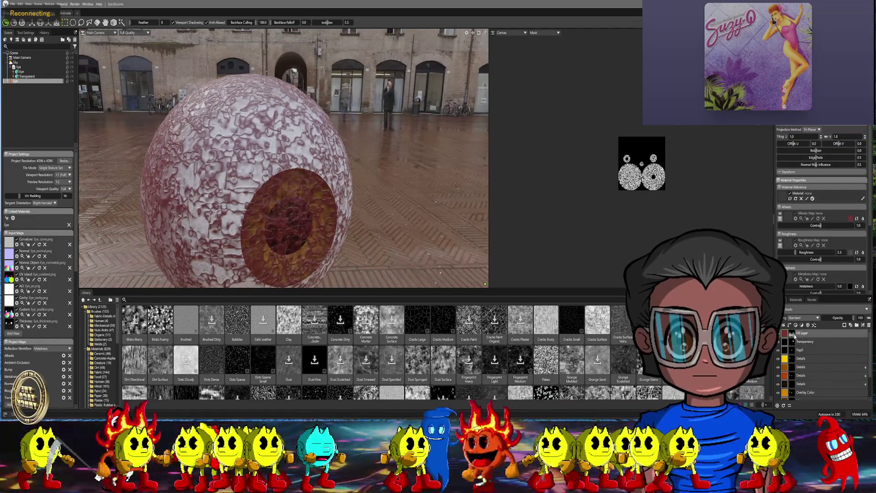
left_click(799, 335)
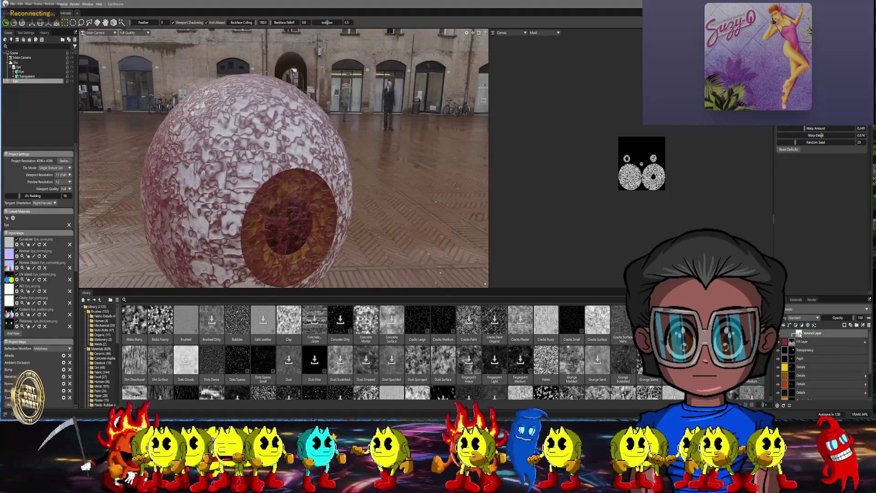
- Add a new Paint Layer at the top of the layer stack
right_click(799, 335)
mouse_move(817, 392)
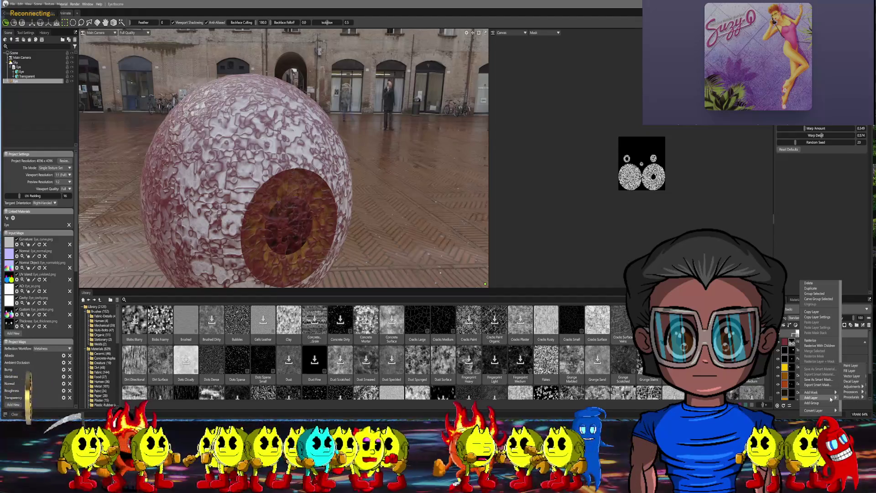
left_click(849, 366)
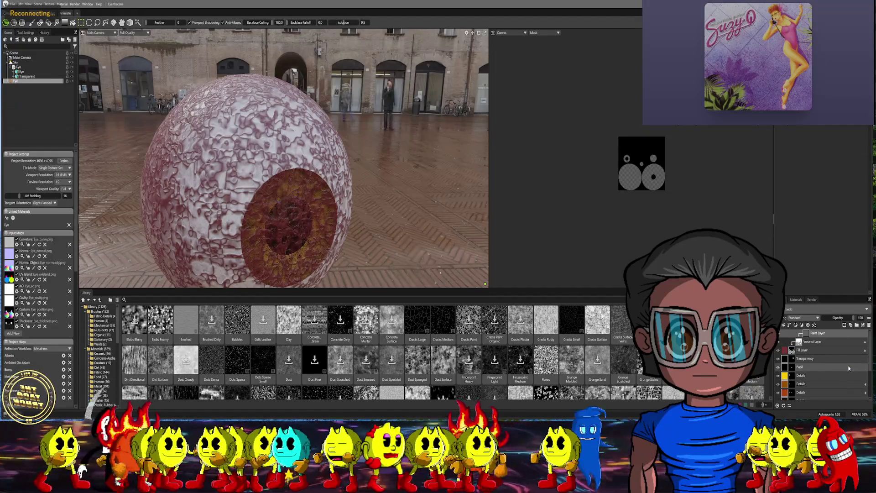
- Isolate the iris with a mesh selection so painting stays confined there
mouse_move(317, 153)
left_mouse_down("alt")
mouse_move(305, 164)
mouse_move(292, 150)
left_mouse_up("alt")
left_click(122, 23)
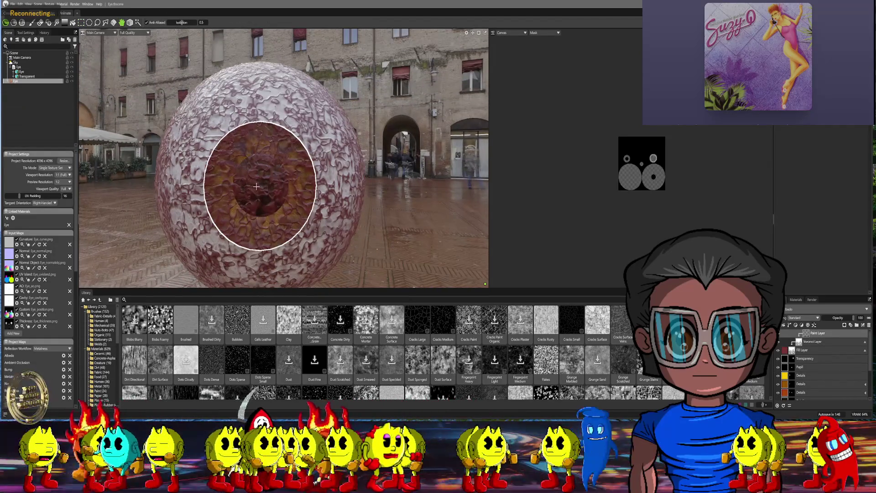
left_click_drag(256, 186, 396, 163, "alt")
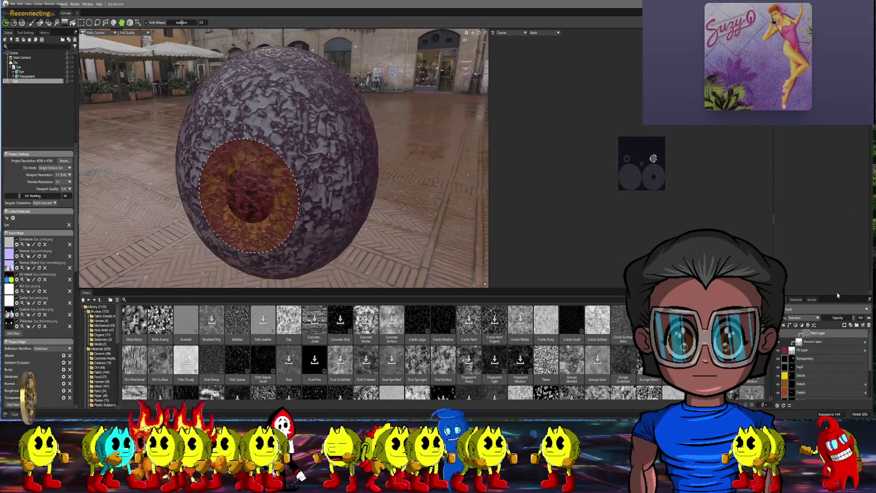
left_click(32, 23)
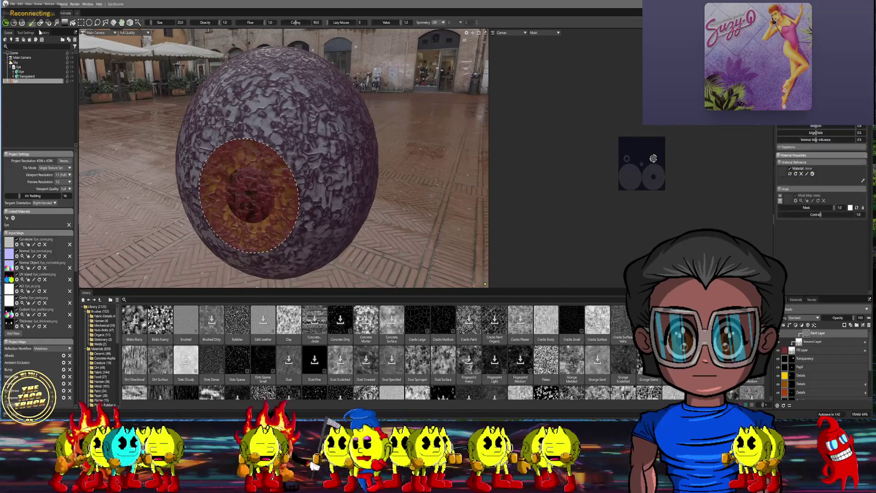
- Set the brush Value to 0 and paint black over the iris on the new paint layer
left_click_drag(833, 208, 775, 206)
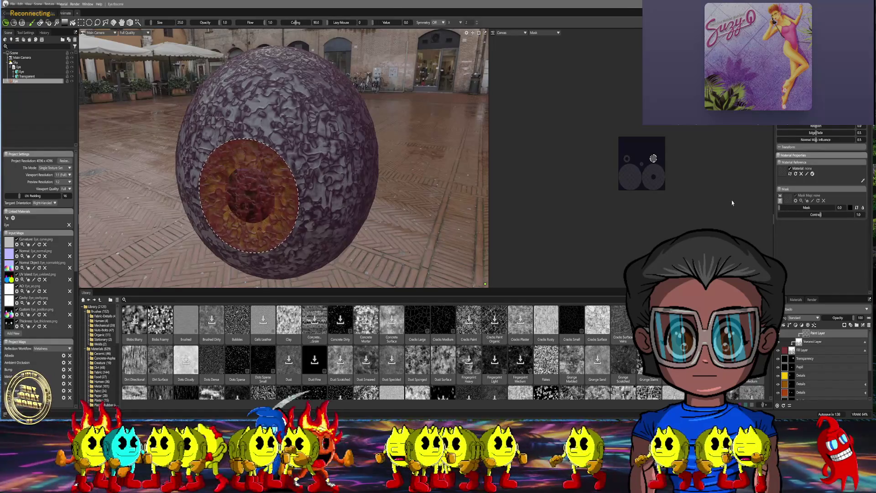
scroll(655, 160, "up", 5)
scroll(628, 149, "up", 1)
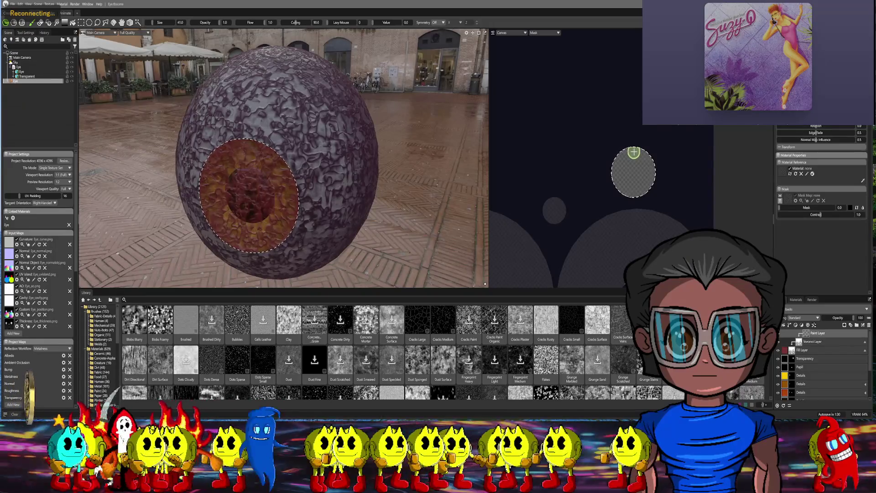
mouse_move(637, 151)
left_mouse_down()
mouse_move(616, 163)
mouse_move(634, 153)
mouse_move(646, 169)
mouse_move(651, 156)
mouse_move(647, 183)
mouse_move(639, 173)
mouse_move(623, 176)
left_mouse_up()
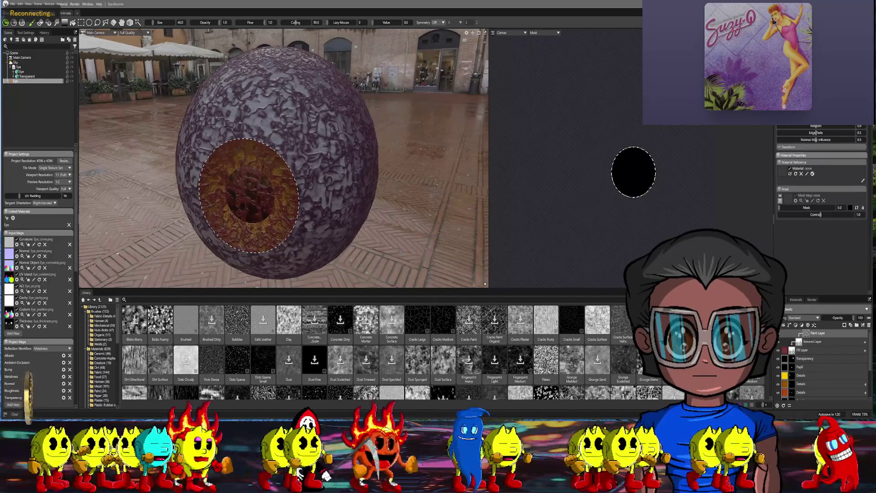
scroll(675, 138, "down", 3)
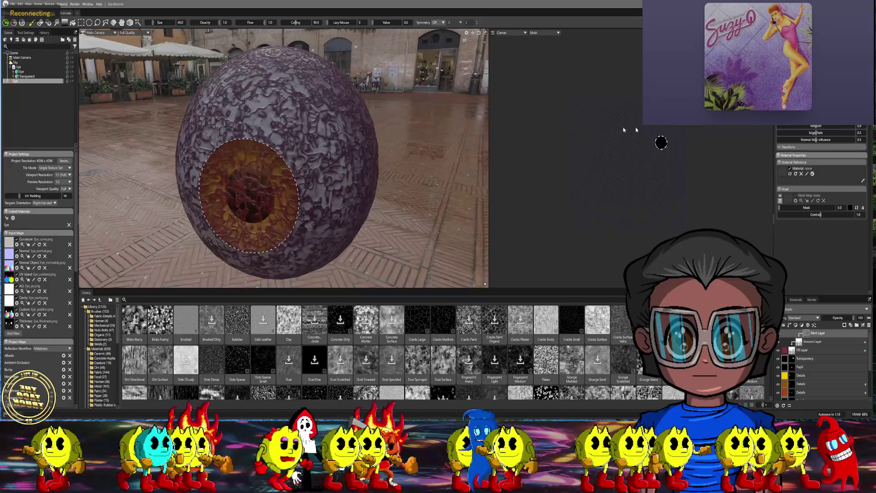
left_click(121, 23)
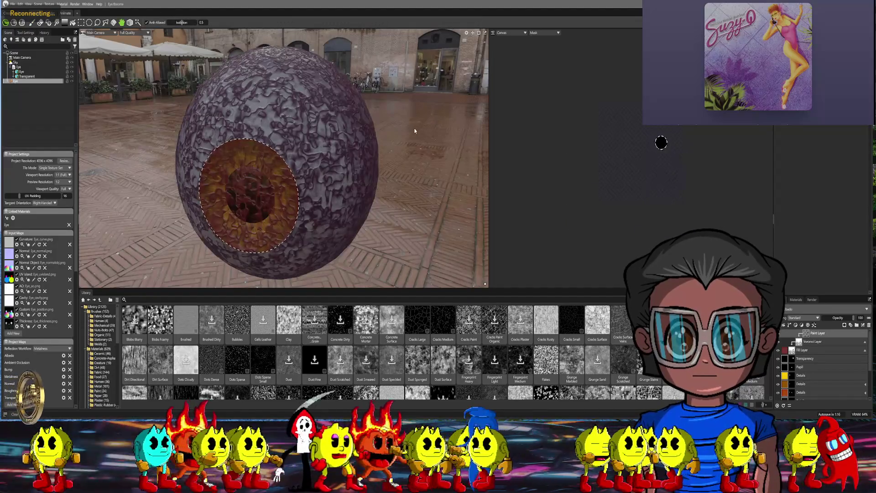
mouse_move(422, 149)
left_mouse_down()
mouse_move(200, 159)
mouse_move(629, 130)
left_mouse_up()
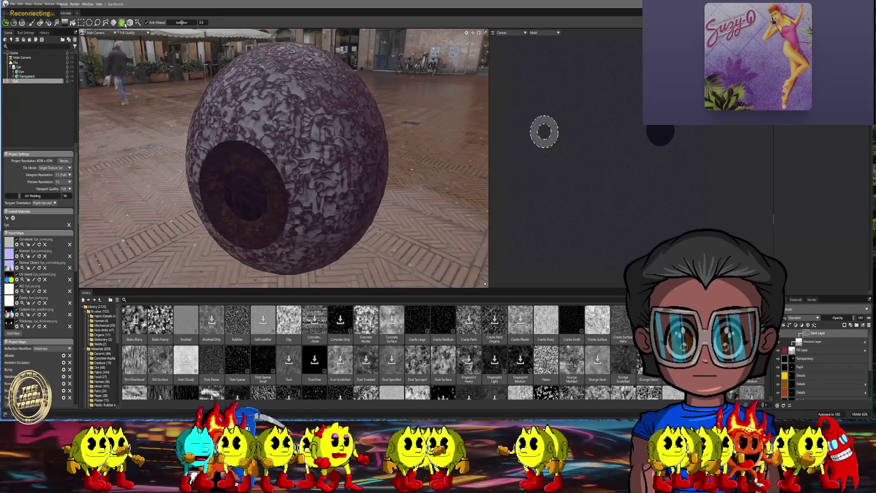
left_click(31, 22)
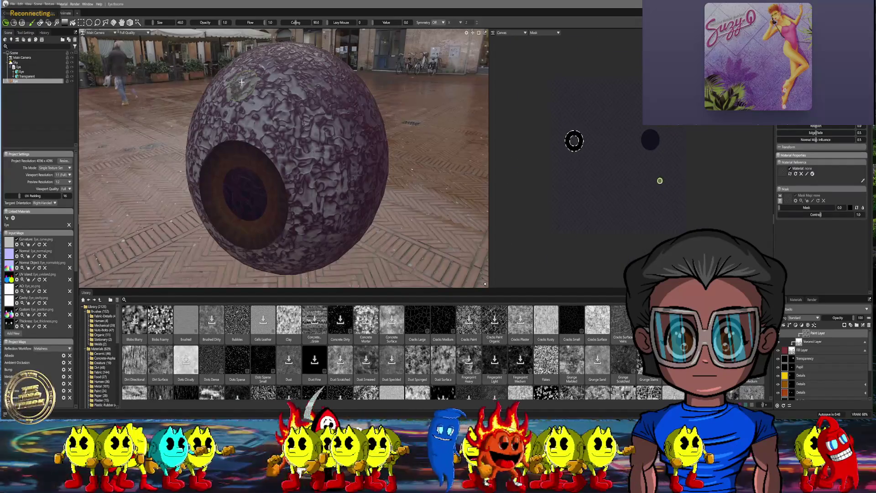
left_click(121, 23)
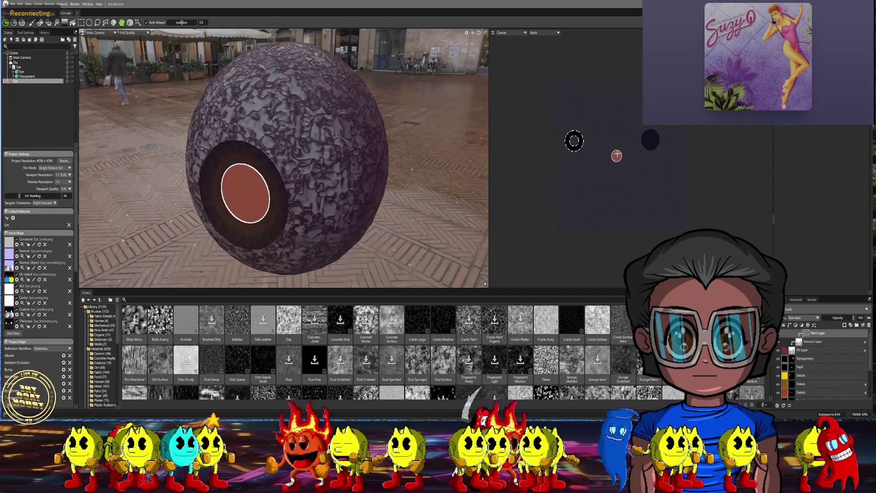
- Select the main eyeball body, paint it, then toggle painting off to review the dark pupil
left_click(313, 126)
right_click_drag(313, 127, 347, 130)
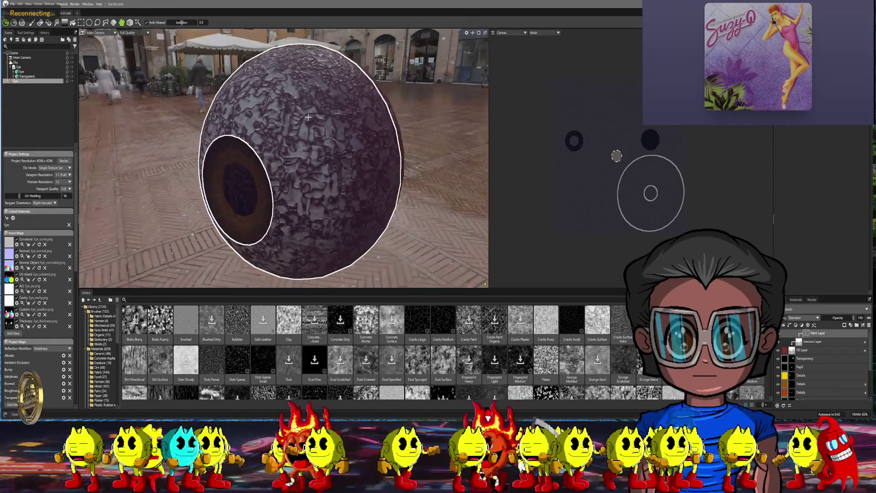
left_click(32, 22)
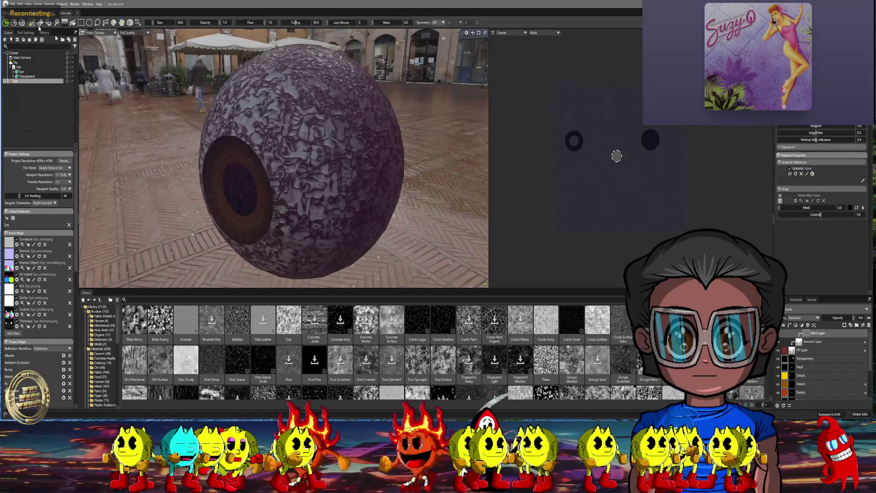
scroll(602, 150, "up", 3)
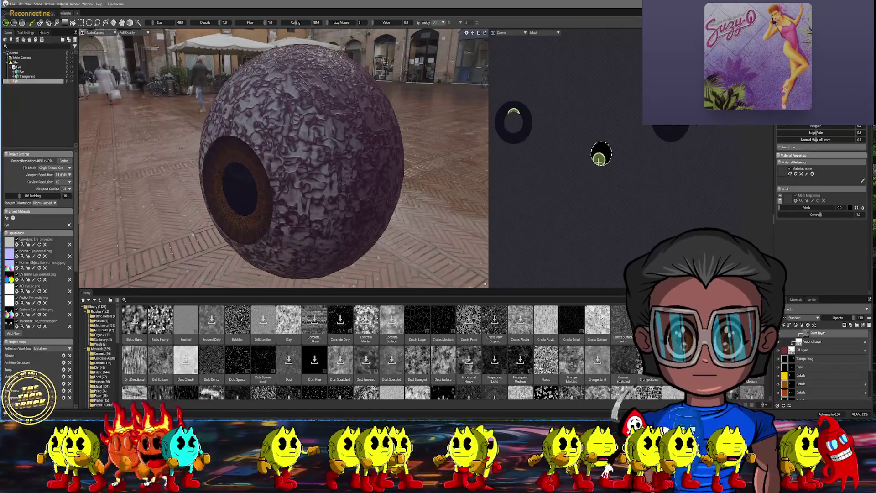
mouse_move(324, 187)
right_mouse_down()
mouse_move(373, 142)
mouse_move(348, 153)
mouse_move(387, 132)
mouse_move(279, 137)
right_mouse_up()
left_click(122, 23)
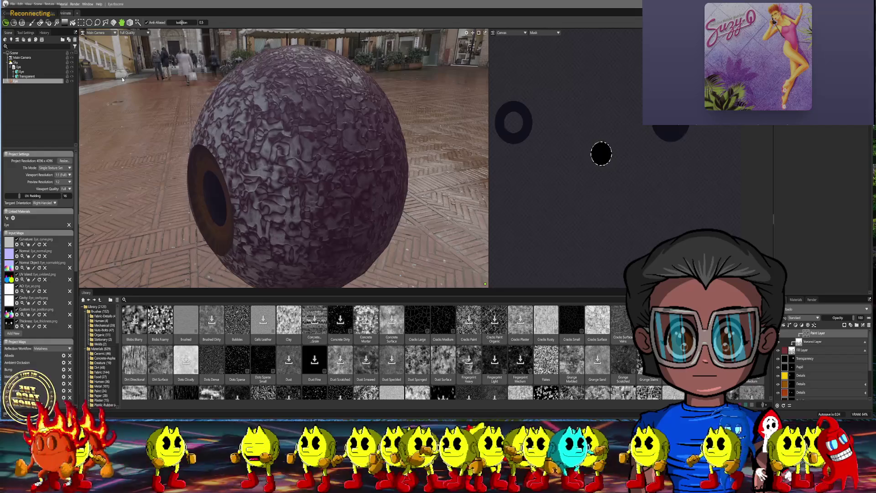
right_click_drag(143, 111, 252, 141)
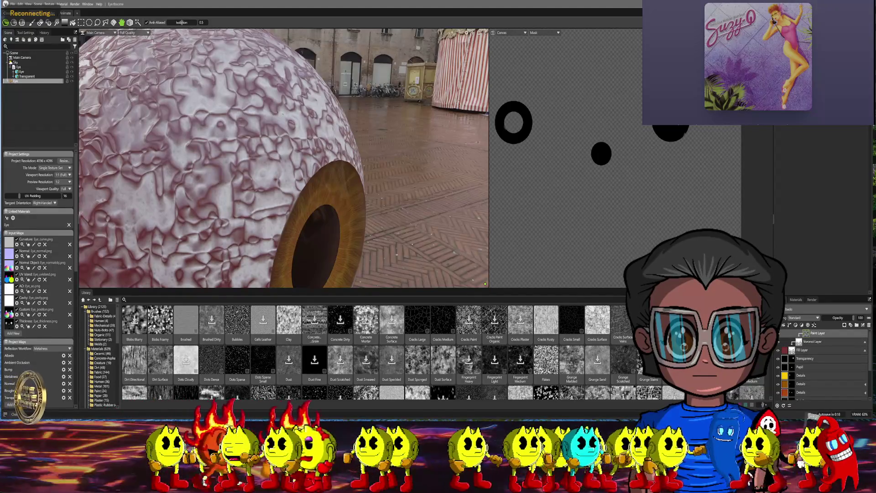
left_click(33, 22)
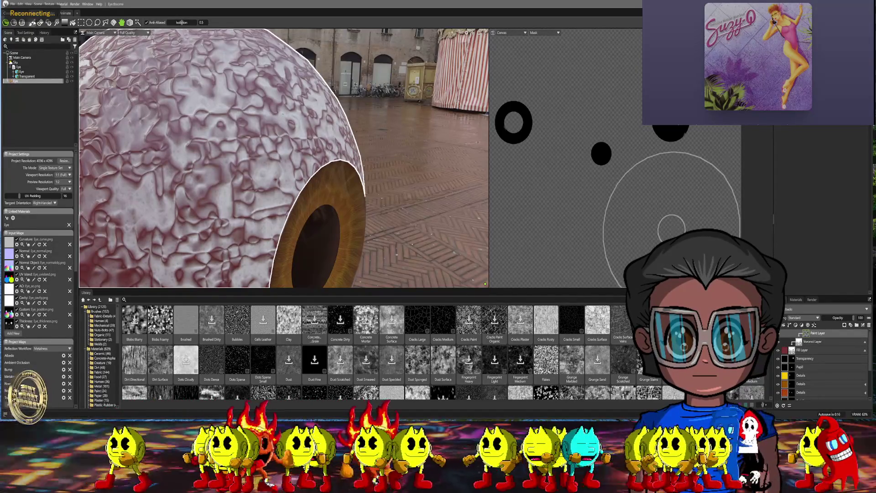
- Shrink the brush to size 5 and paint a thin dark-red vein on the sclera
right_click_drag(256, 114, 334, 88)
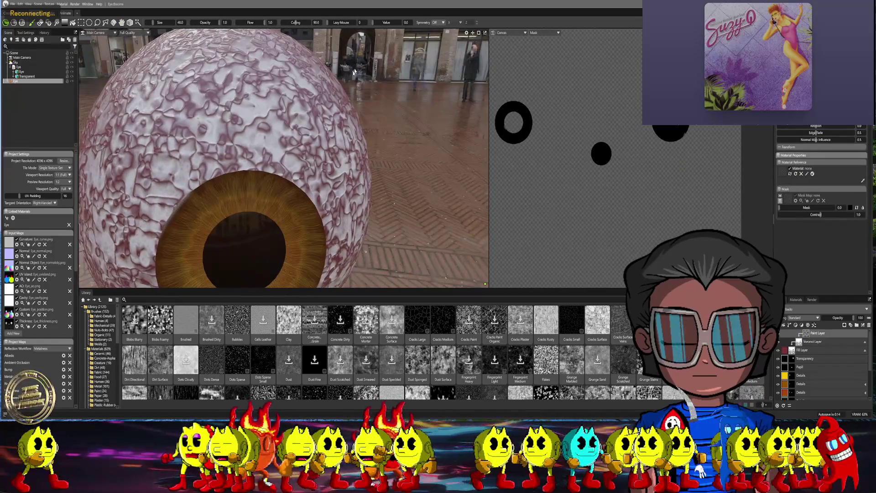
mouse_move(335, 88)
left_mouse_down()
mouse_move(224, 107)
mouse_move(258, 120)
left_mouse_up()
key("bracketleft")
key("bracketleft")
key("bracketleft")
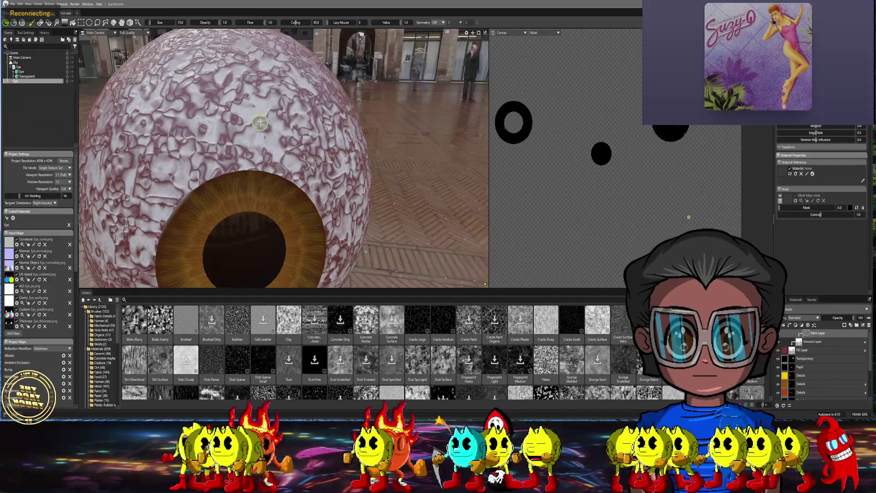
middle_click_drag(417, 134, 274, 156)
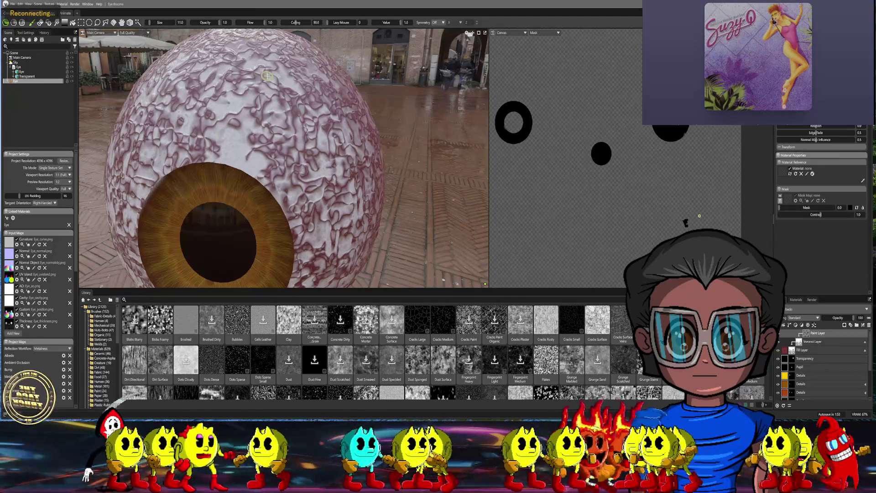
scroll(279, 105, "up", 10)
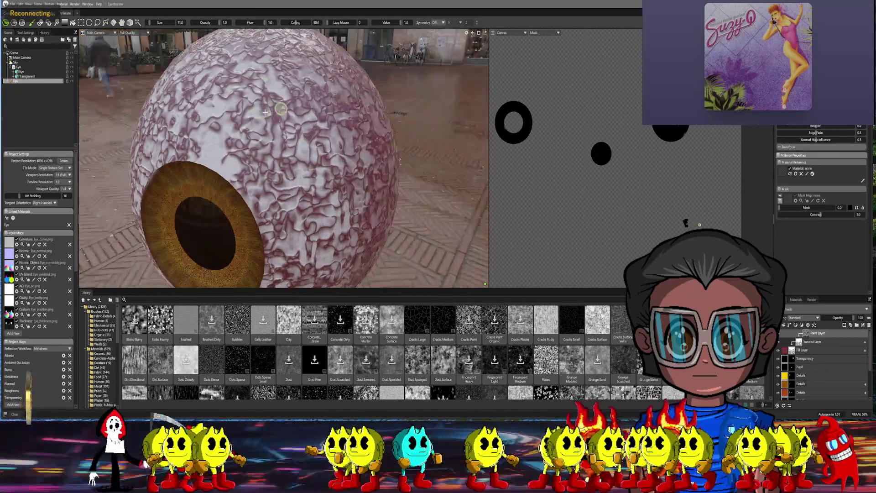
scroll(307, 128, "up", 5)
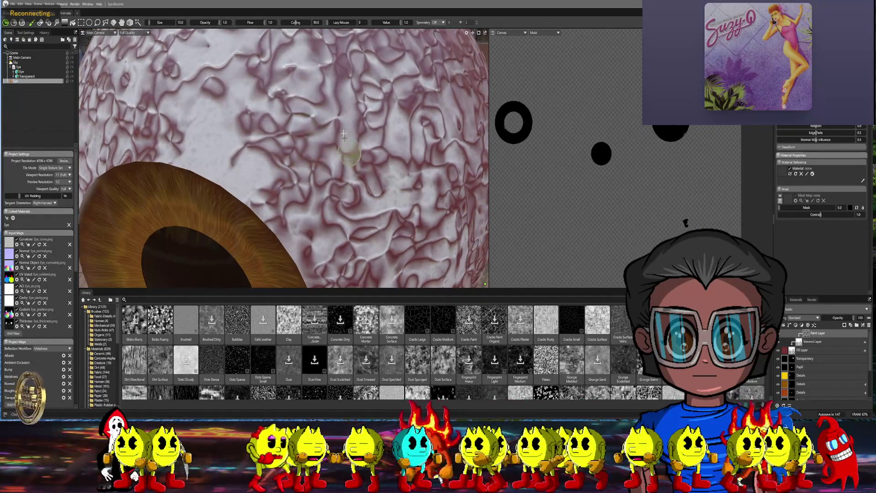
key("bracketleft")
key("bracketleft")
key("bracketleft")
key("bracketright")
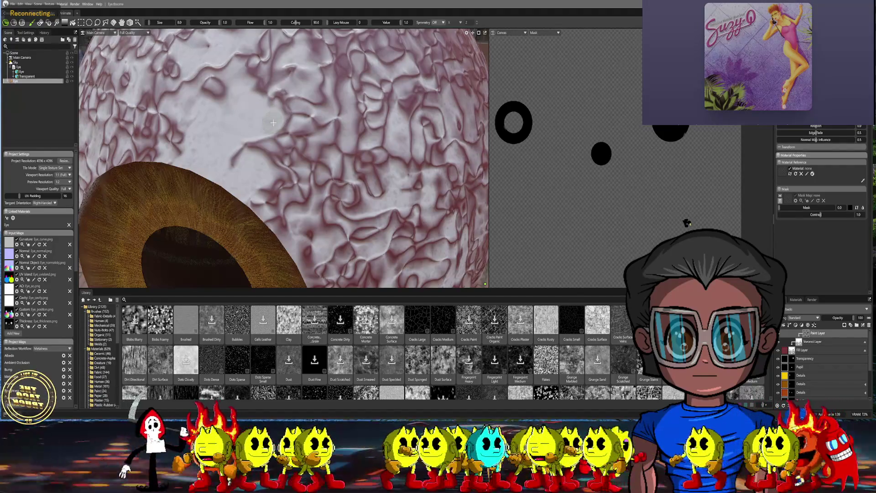
key("bracketleft")
key("bracketleft")
key("bracketleft")
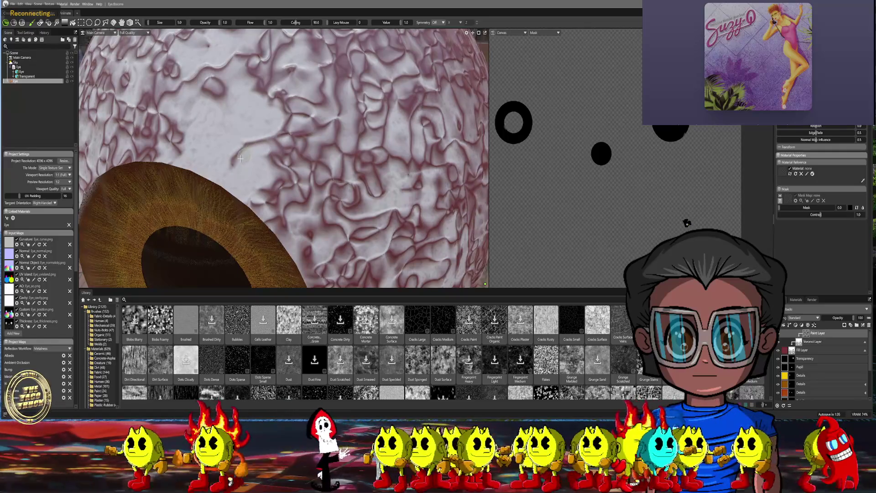
mouse_move(235, 160)
left_mouse_down()
mouse_move(264, 145)
mouse_move(299, 154)
mouse_move(270, 159)
left_mouse_up()
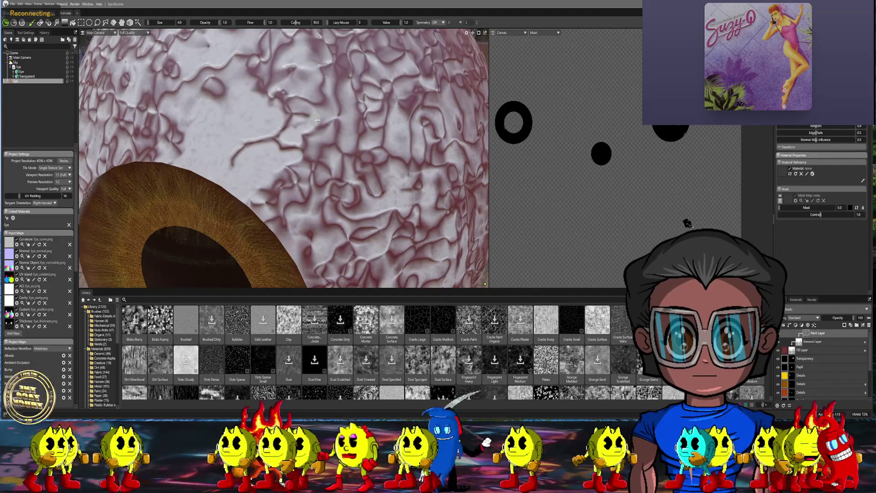
- Paint a faint stroke, set brush Size 9 and Value 0, and zoom out to check the eyeball
mouse_move(327, 117)
left_mouse_down()
mouse_move(336, 125)
mouse_move(319, 137)
left_mouse_up()
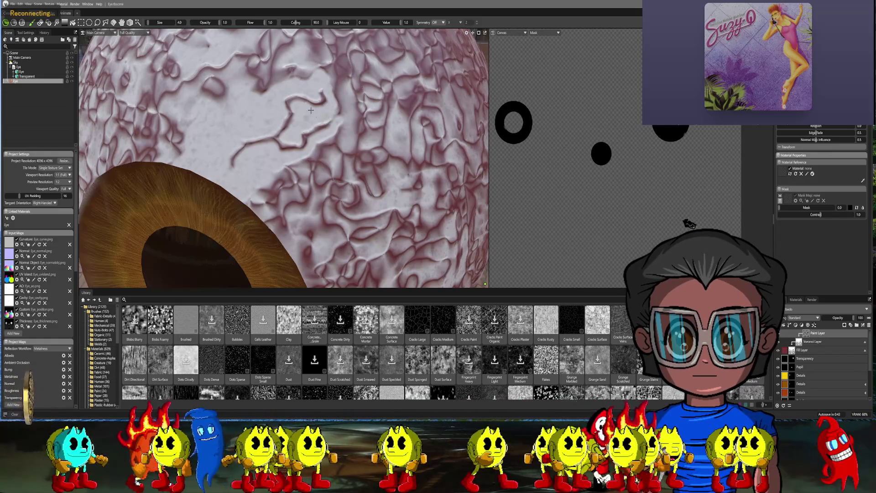
key("f")
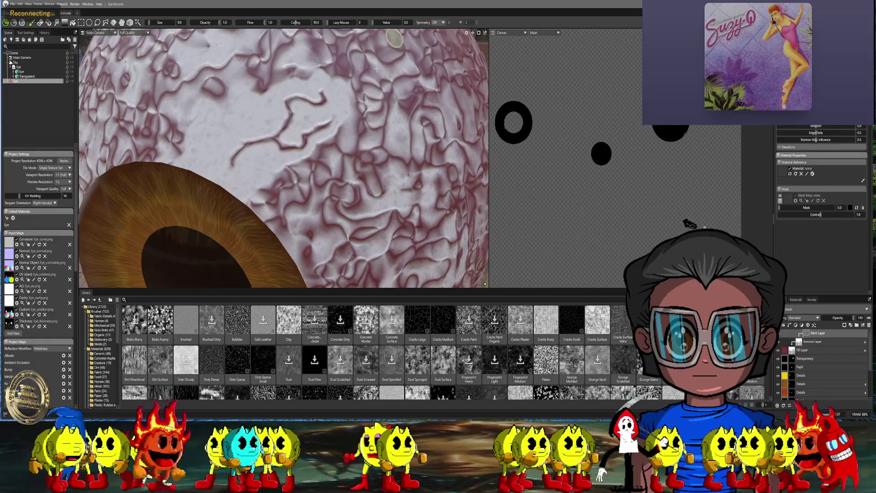
scroll(302, 104, "down", 5)
scroll(302, 103, "up", 5)
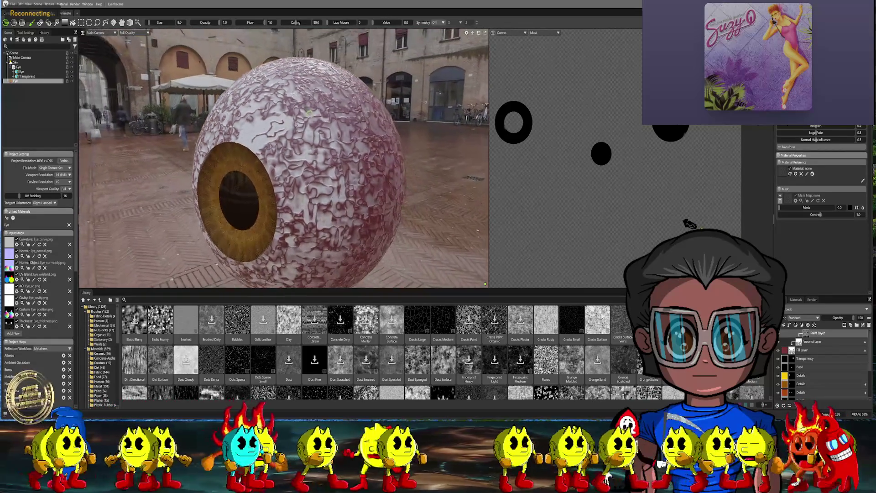
scroll(290, 118, "up", 4)
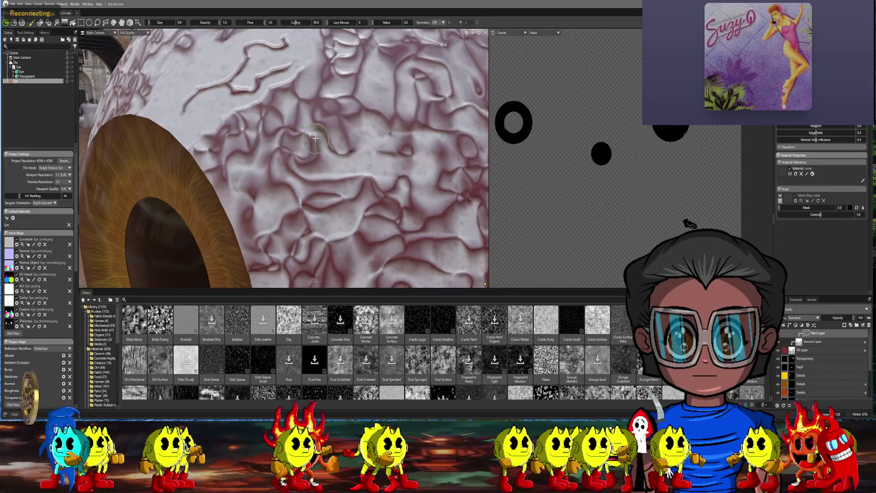
- Resize the brush between 4 and 9, then paint a vein stroke across the sclera
middle_click_drag(256, 106, 250, 109)
key("bracketleft")
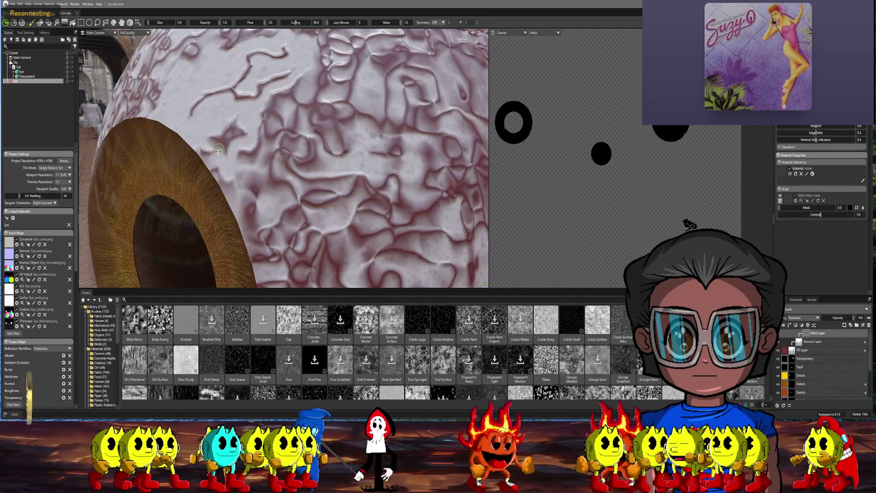
key("bracketright")
key("bracketright")
key("bracketright")
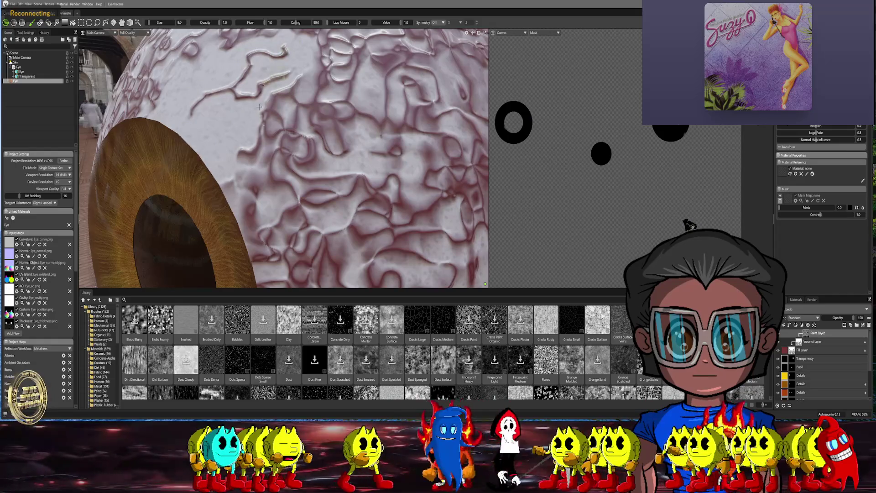
key("bracketleft")
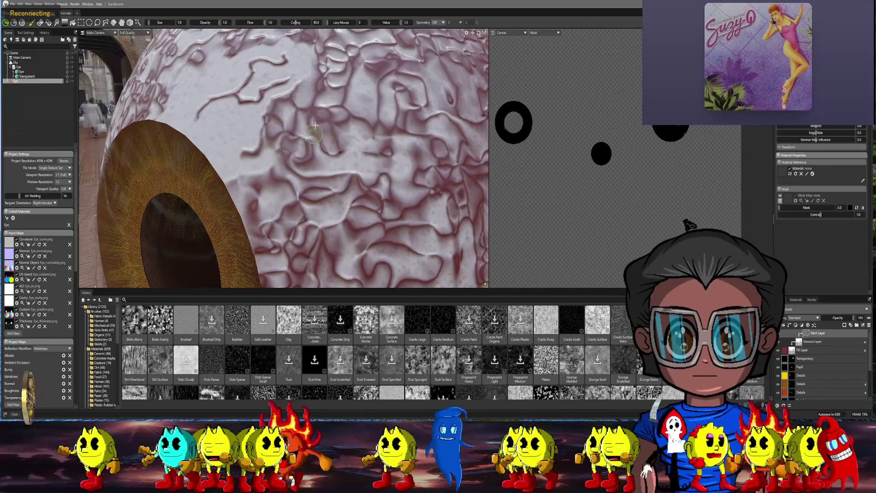
key("bracketleft")
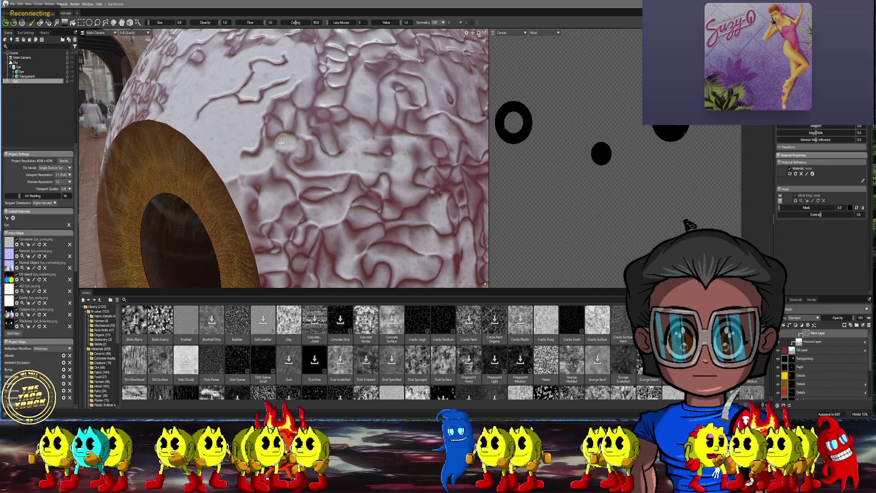
key("bracketleft")
key("bracketleft")
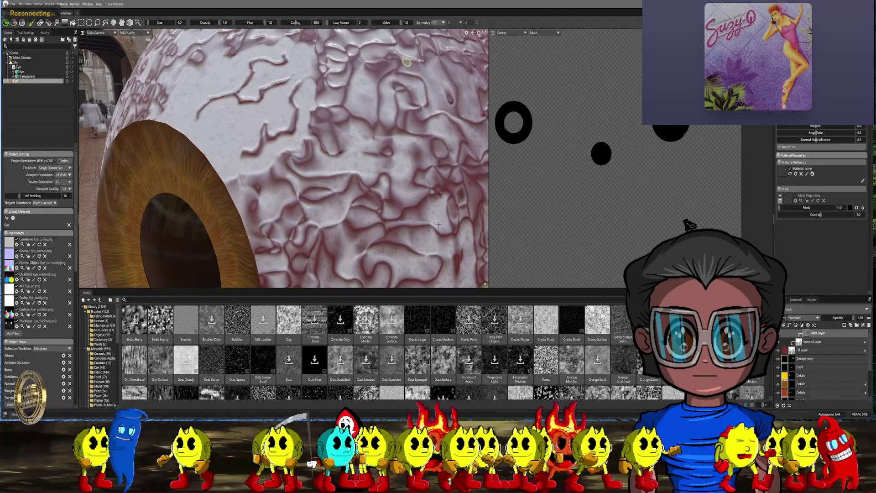
key("bracketright")
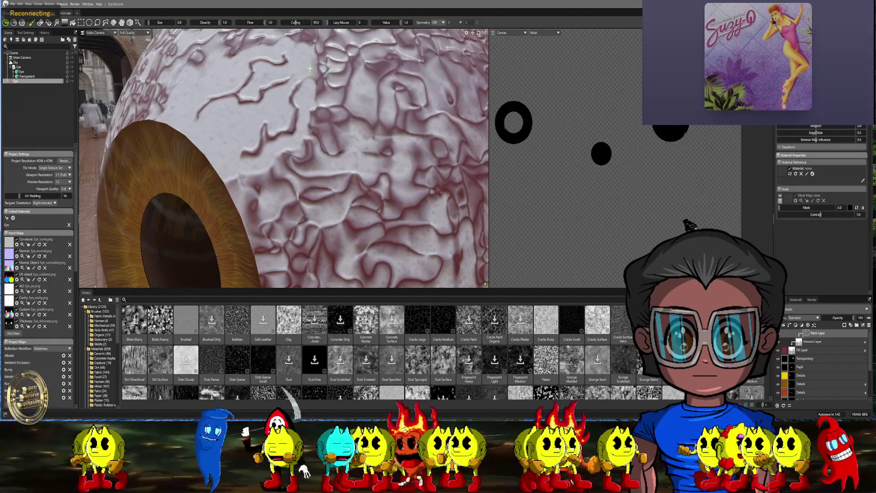
key("bracketright")
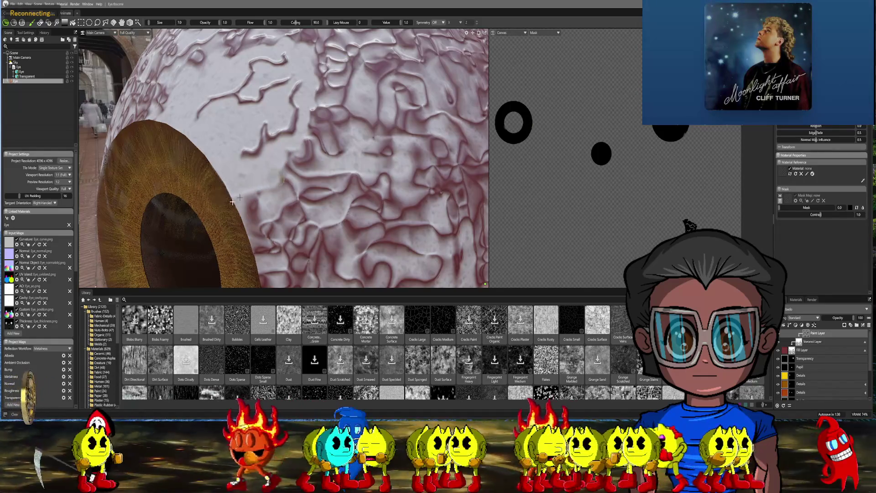
mouse_move(294, 156)
left_mouse_down()
mouse_move(296, 187)
mouse_move(320, 178)
mouse_move(310, 120)
mouse_move(322, 110)
mouse_move(340, 114)
mouse_move(326, 123)
mouse_move(341, 145)
mouse_move(296, 141)
left_mouse_up()
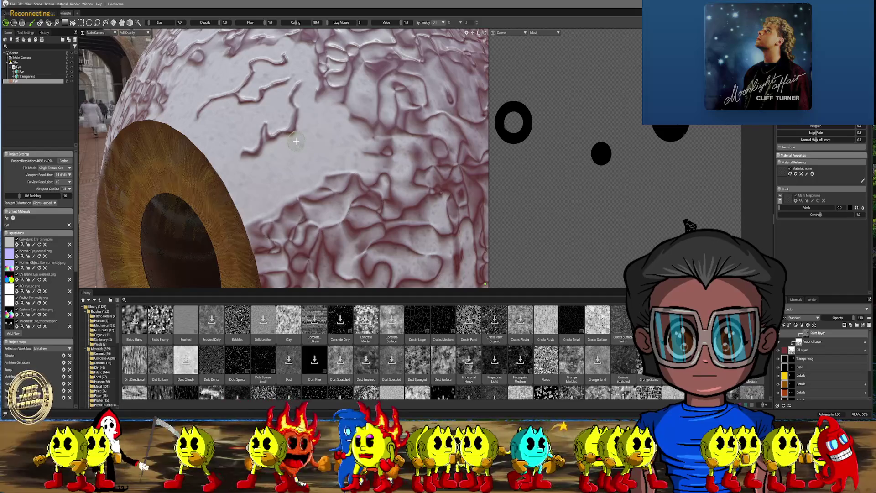
scroll(296, 141, "down", 5)
scroll(304, 111, "up", 2)
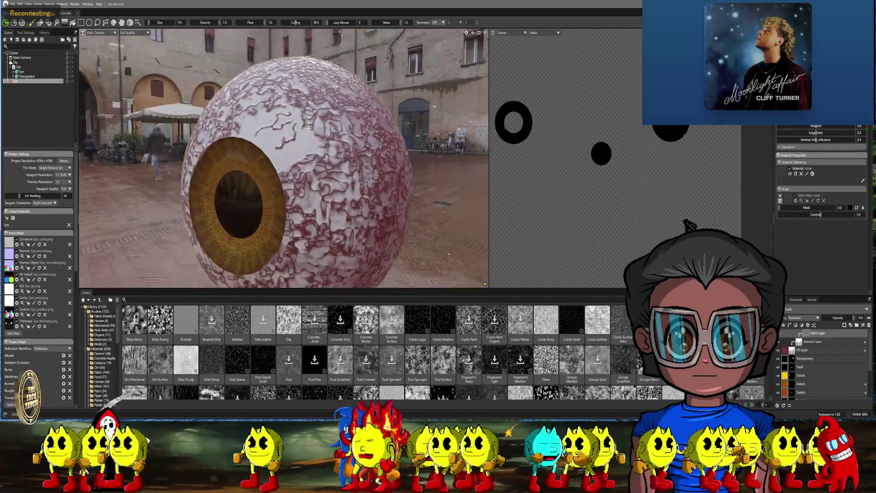
scroll(303, 111, "up", 5)
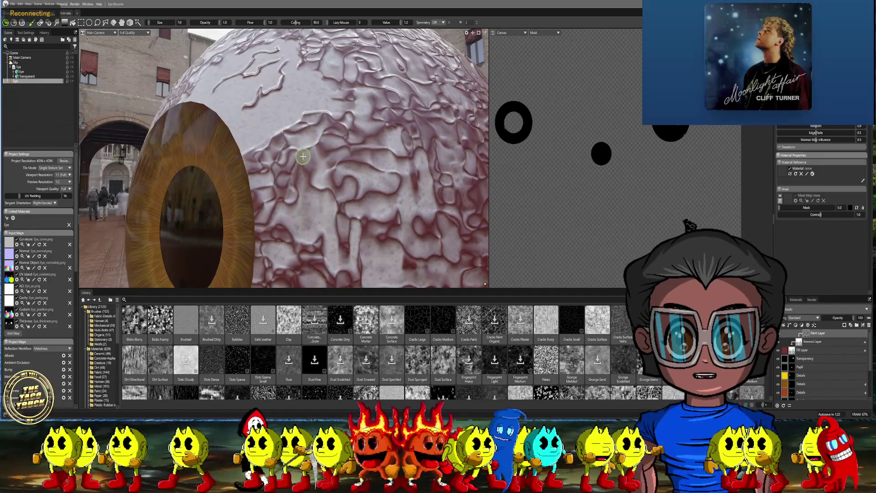
- Vary the brush between sizes 2 and 7, paint a faint vein, and pull back to view the eyeball
key("bracketleft")
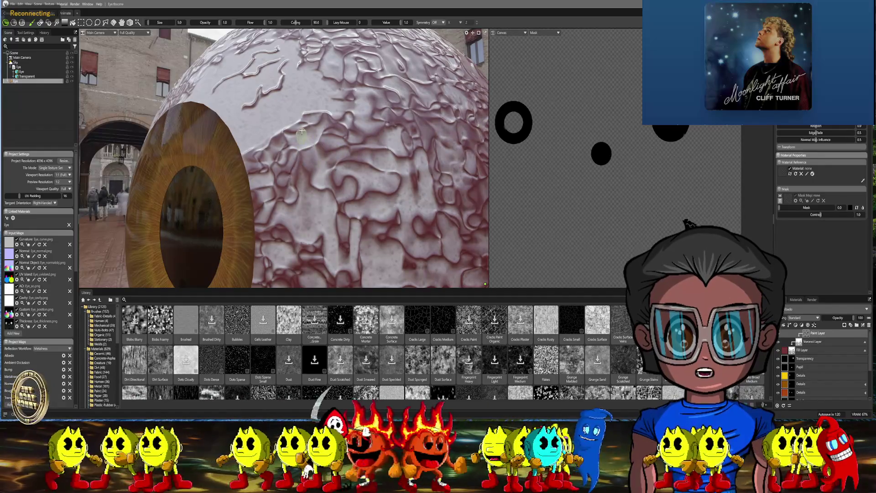
key("bracketleft")
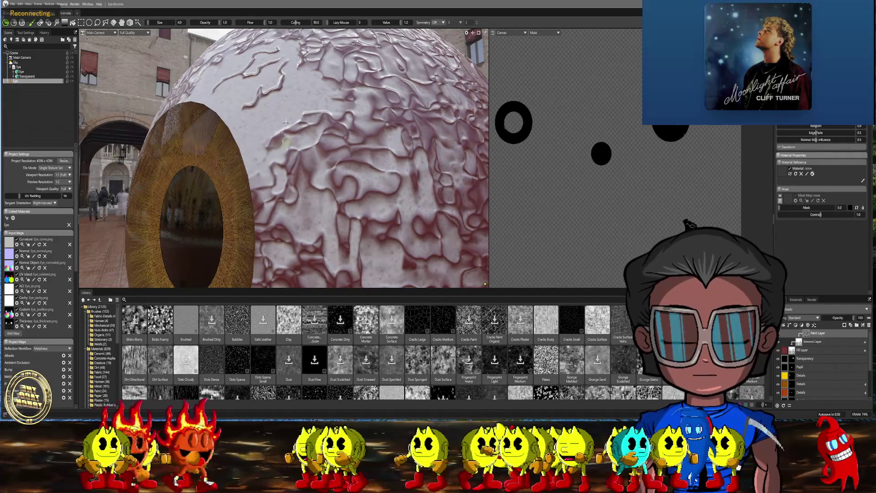
key("bracketright")
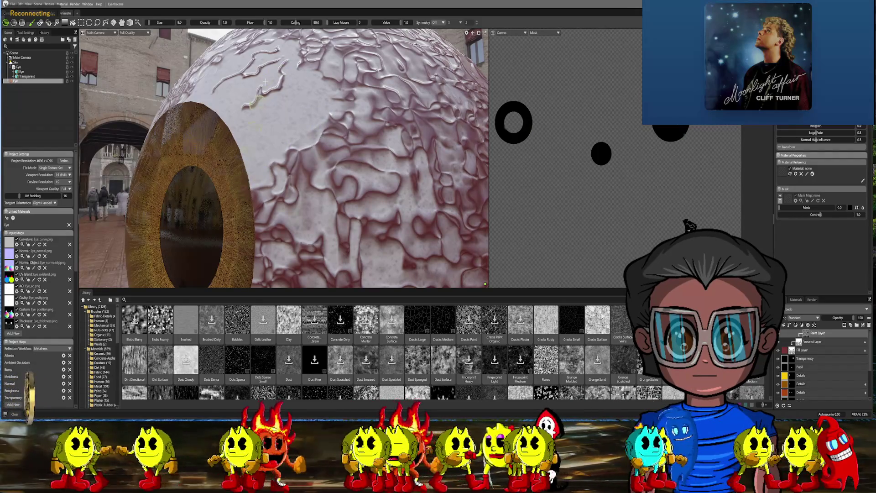
key("bracketleft")
key("bracketleft")
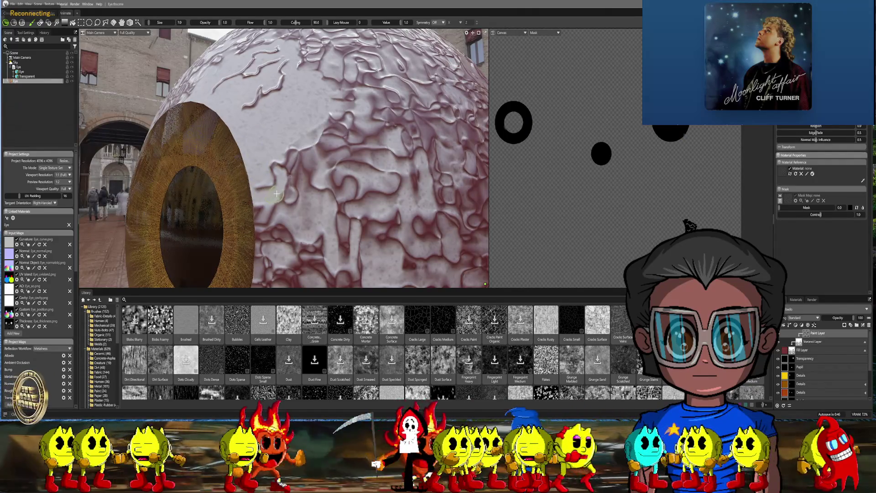
key("bracketleft")
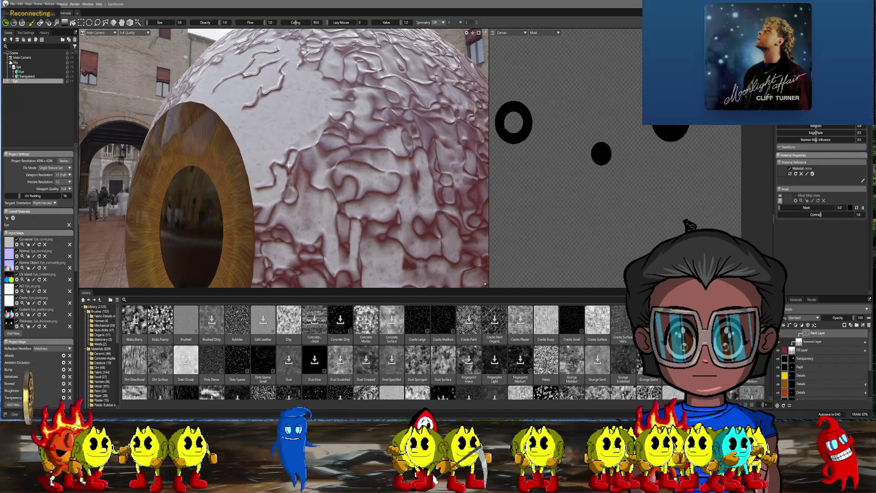
key("bracketright")
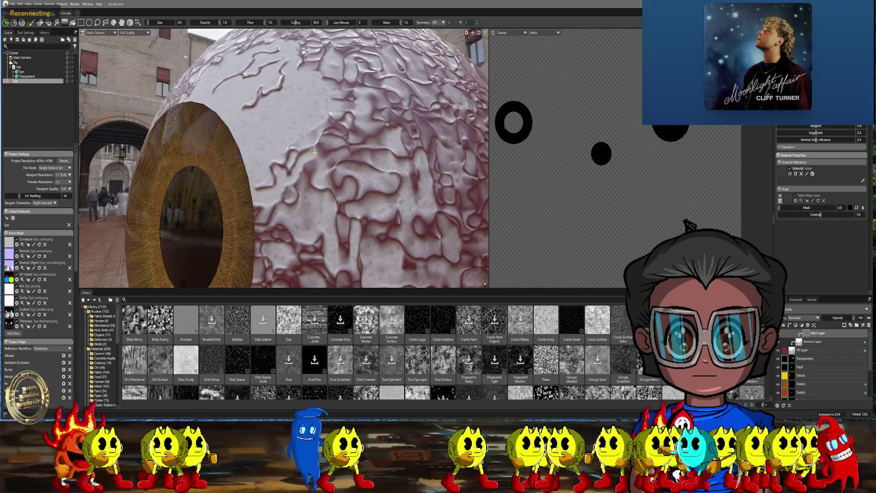
key("bracketright")
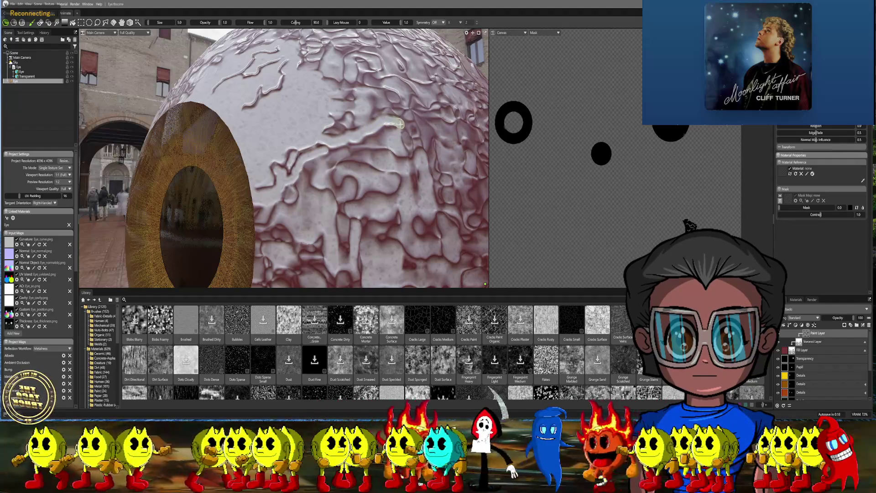
key("bracketright")
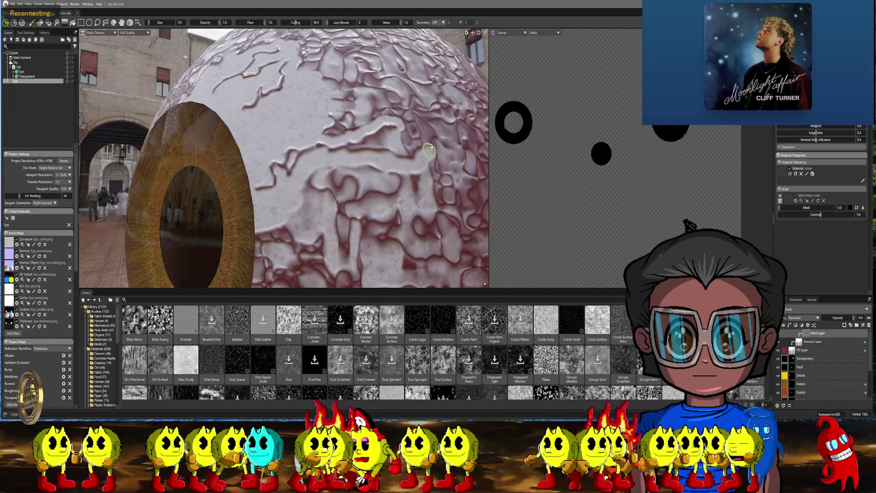
key("bracketleft")
key("bracketleft")
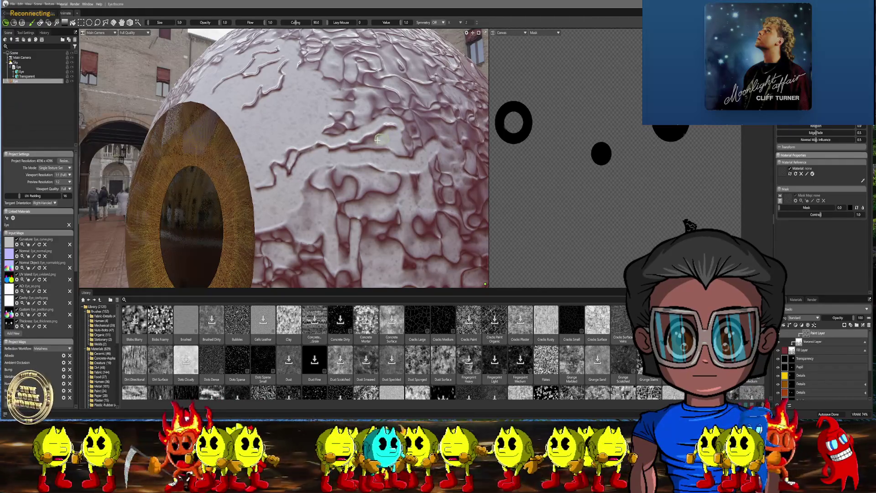
key("bracketleft")
key("bracketleft")
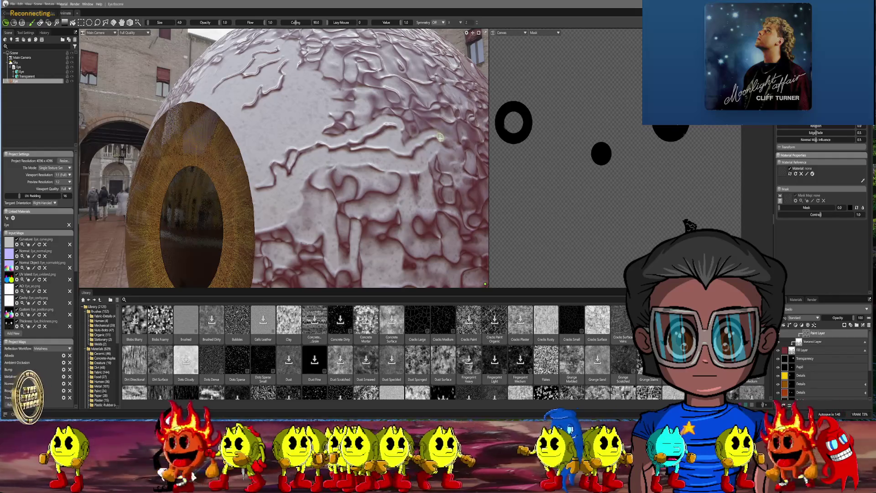
key("bracketright")
key("bracketright")
key("bracketright")
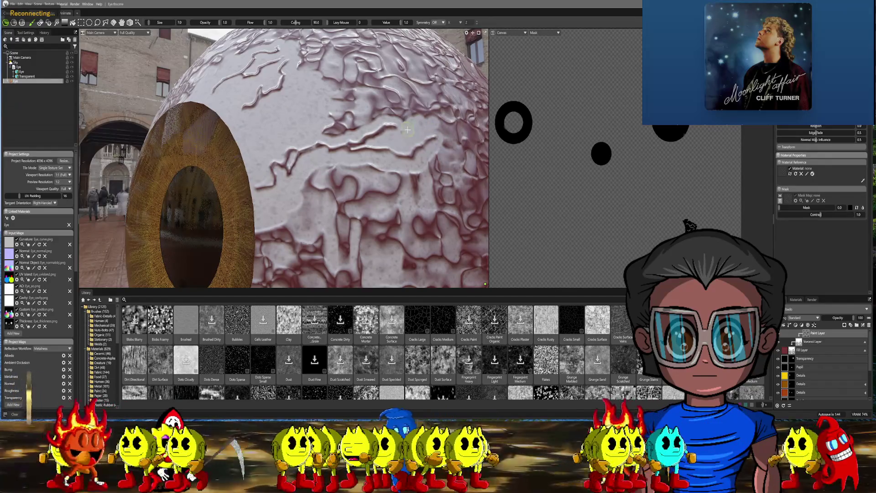
mouse_move(404, 120)
left_mouse_down()
mouse_move(372, 114)
mouse_move(336, 131)
mouse_move(346, 112)
mouse_move(343, 120)
mouse_move(393, 105)
mouse_move(426, 116)
left_mouse_up()
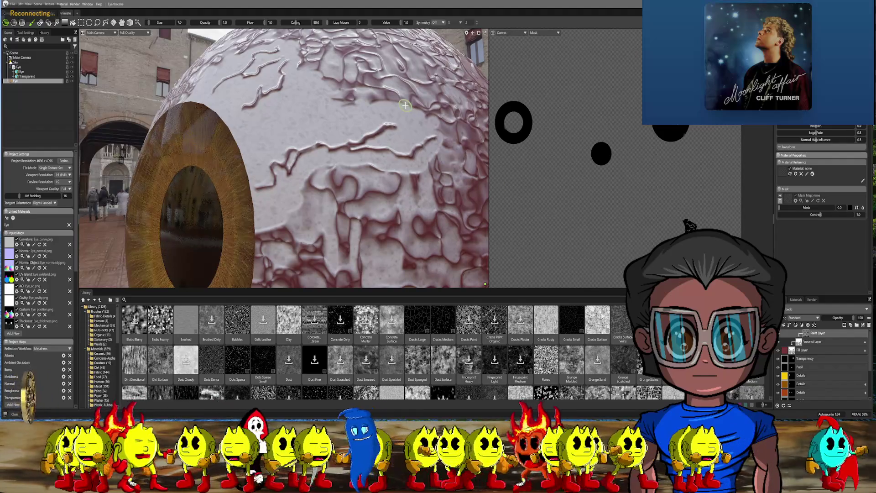
scroll(405, 106, "down", 5)
mouse_move(405, 105)
left_mouse_down("alt")
mouse_move(345, 133)
mouse_move(318, 184)
mouse_move(301, 173)
left_mouse_up("alt")
- Paint another stroke across the sclera, then orbit round to face the iris
scroll(318, 185, "up", 5)
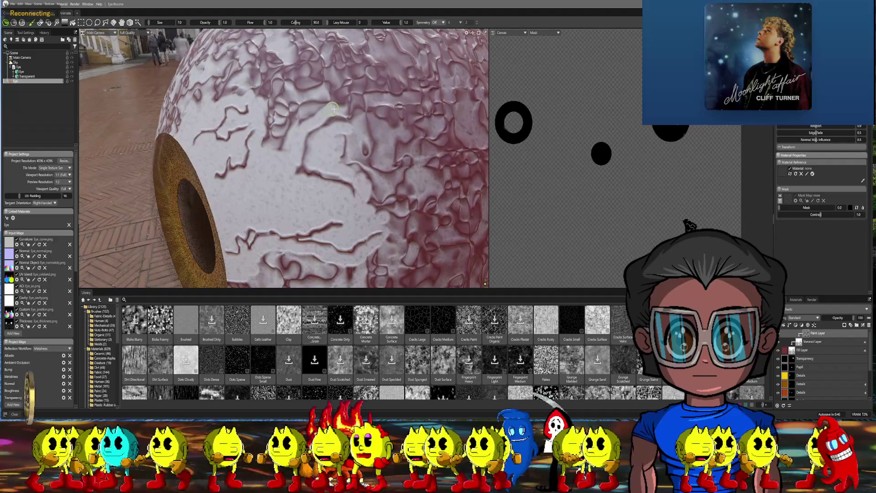
mouse_move(346, 107)
left_mouse_down()
mouse_move(373, 101)
mouse_move(370, 117)
mouse_move(335, 136)
mouse_move(357, 142)
mouse_move(347, 160)
mouse_move(369, 203)
mouse_move(360, 141)
mouse_move(372, 119)
mouse_move(375, 146)
mouse_move(371, 106)
left_mouse_up()
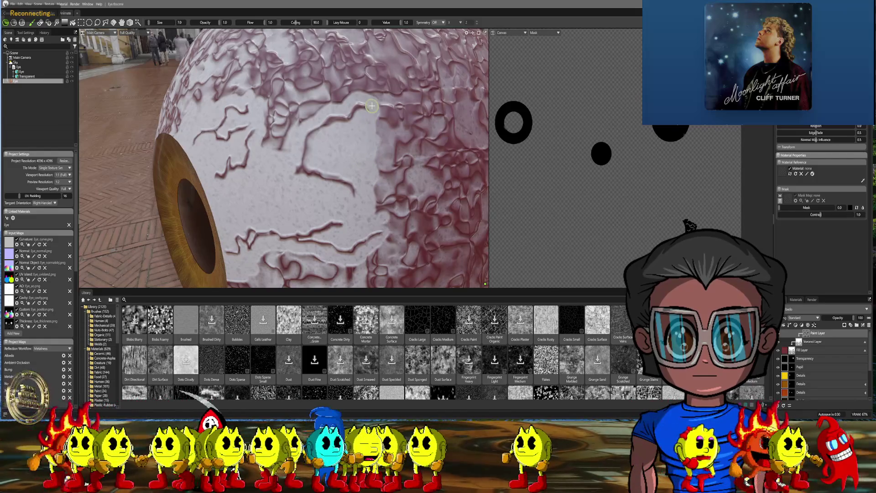
scroll(391, 205, "down", 5)
mouse_move(391, 205)
right_mouse_down()
mouse_move(386, 124)
mouse_move(333, 133)
mouse_move(318, 150)
right_mouse_up()
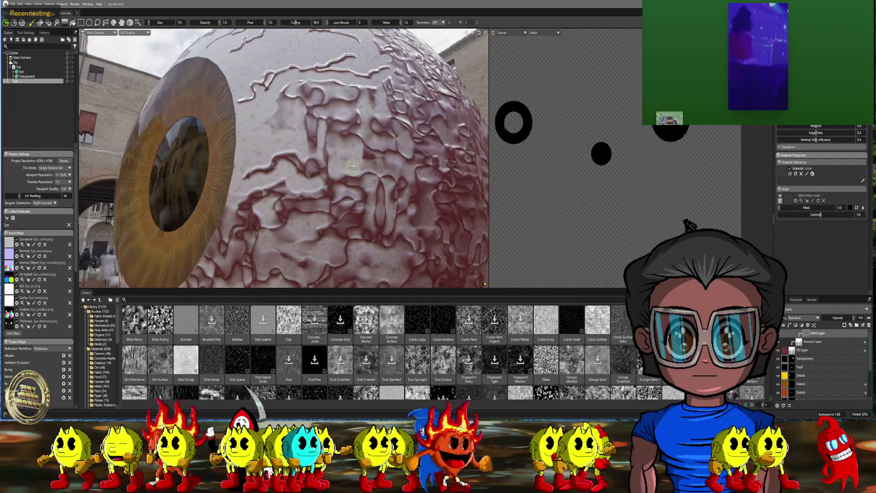
- Nudge the brush size with [ and ] until it settles around 11
key("bracketleft")
key("bracketleft")
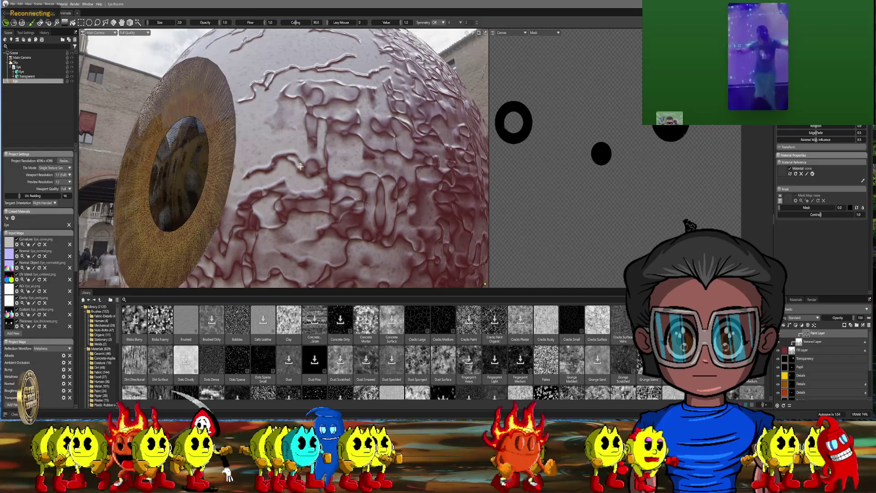
key("bracketright")
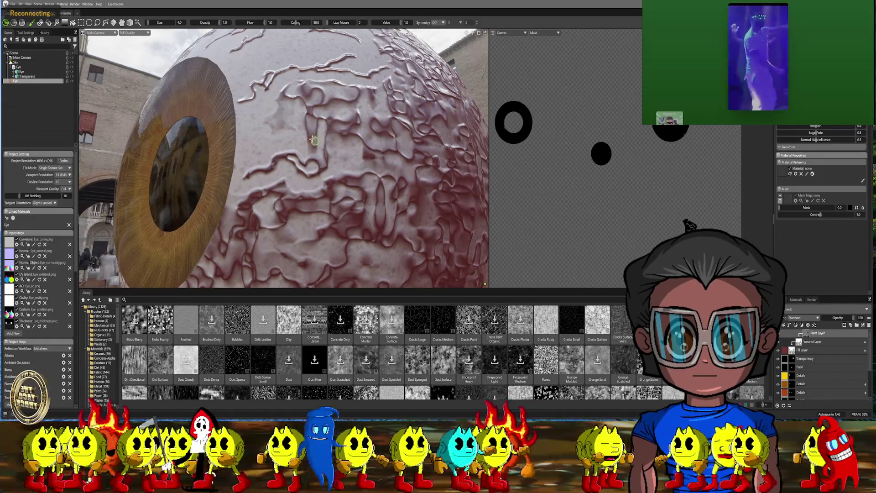
scroll(316, 142, "up", 3)
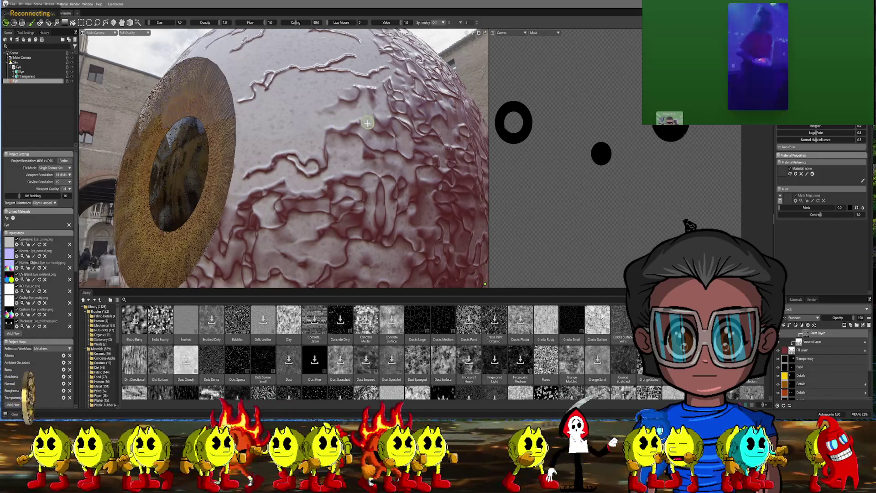
key("bracketleft")
key("bracketleft")
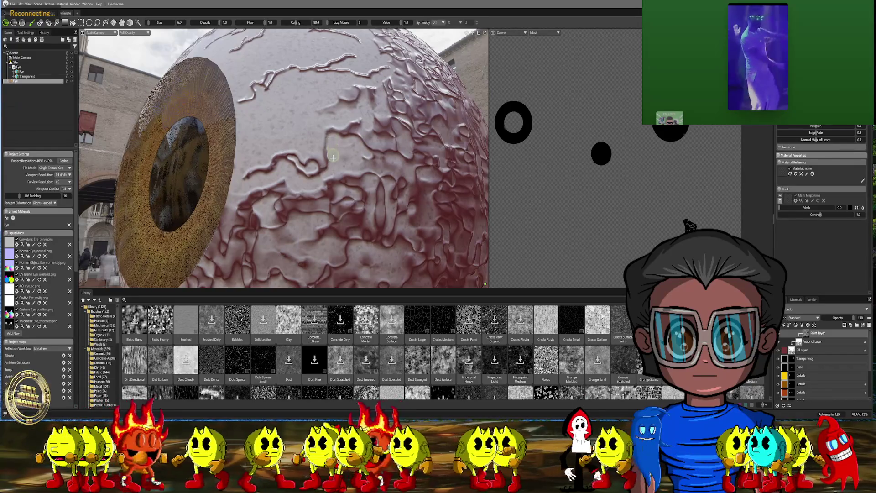
key("bracketright")
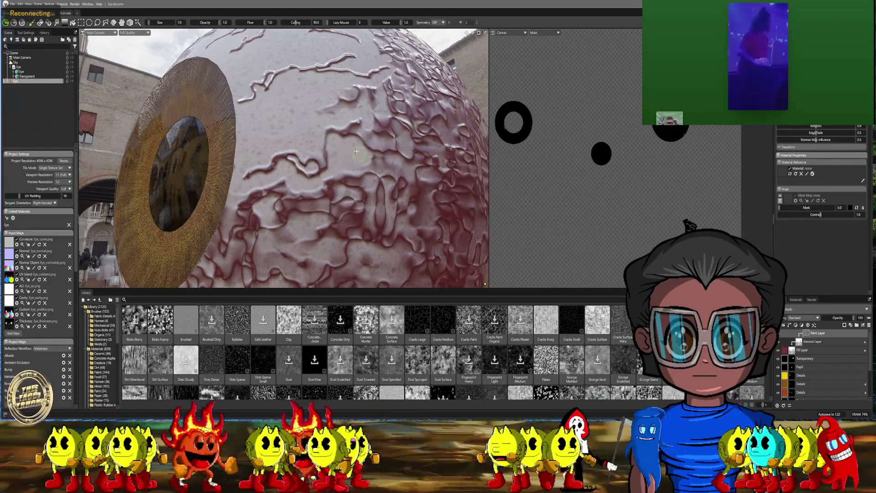
key("bracketright")
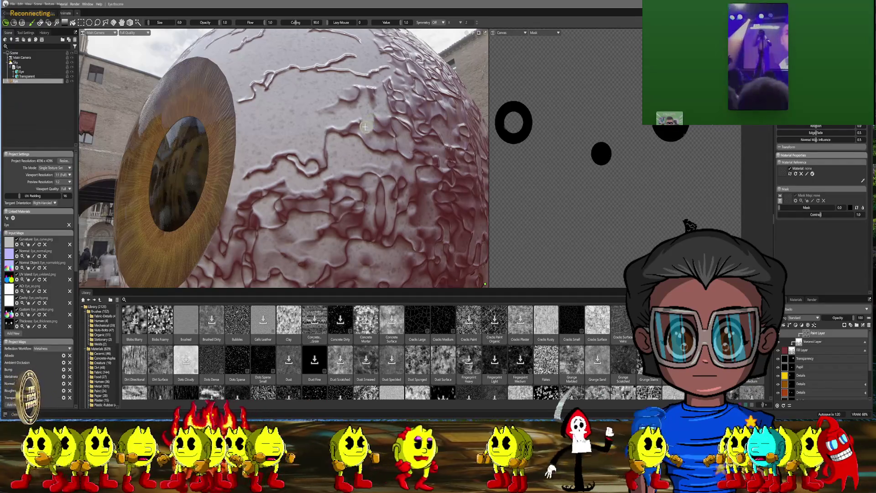
key("bracketleft")
key("bracketleft")
key("bracketleft")
key("bracketright")
key("bracketright")
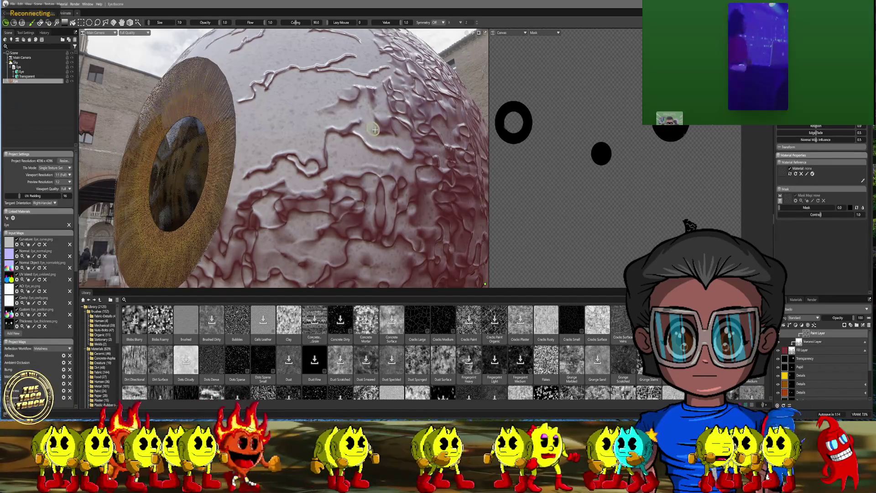
key("bracketright")
key("bracketright")
key("bracketright")
key("bracketright")
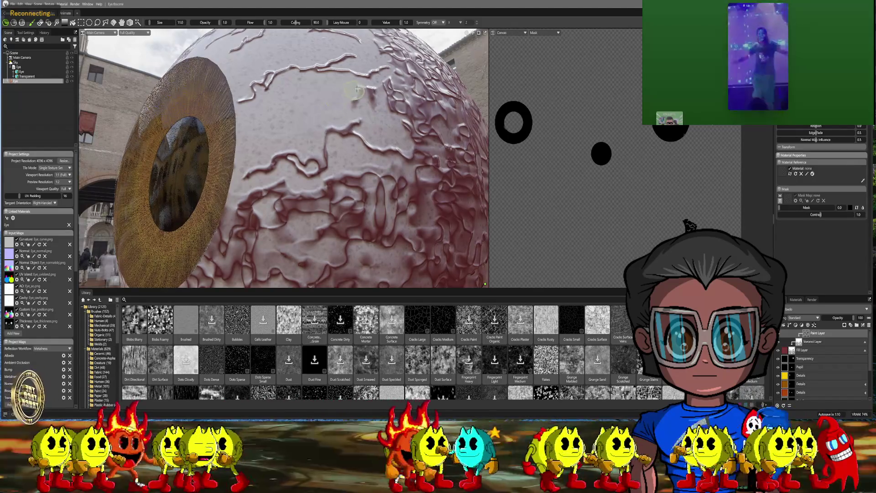
key("bracketleft")
key("bracketleft")
key("bracketleft")
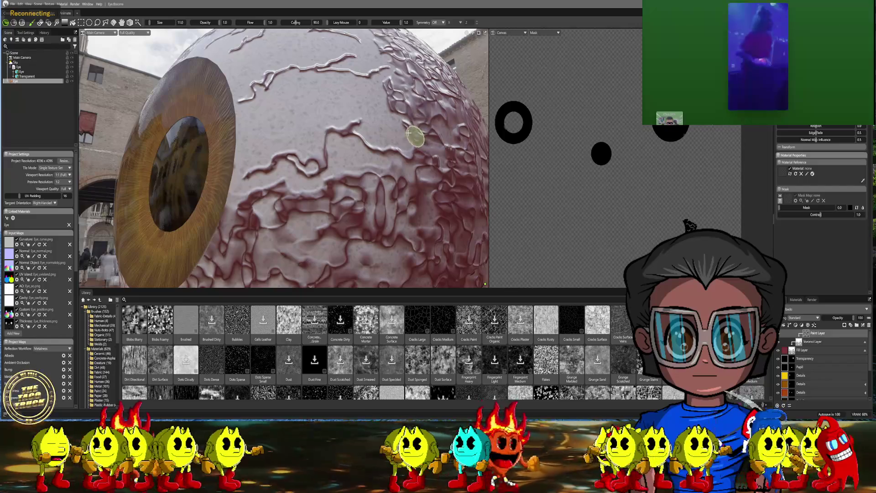
key("bracketright")
key("bracketright")
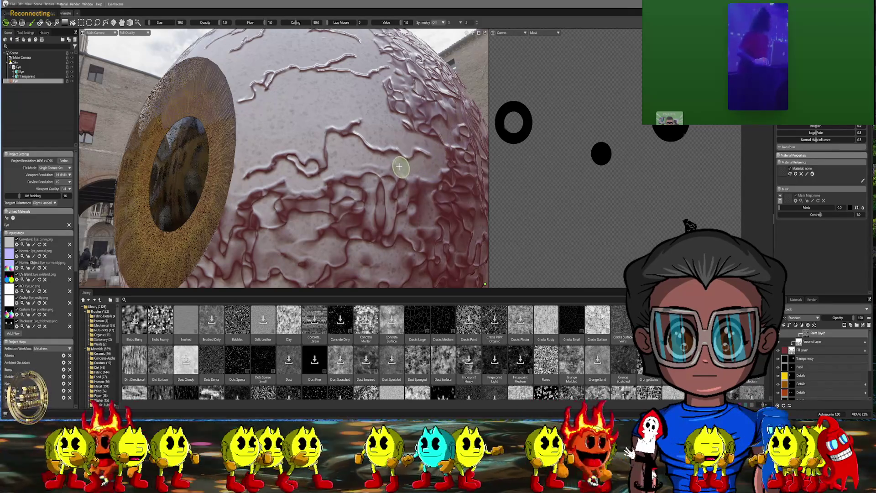
key("bracketright")
key("bracketright")
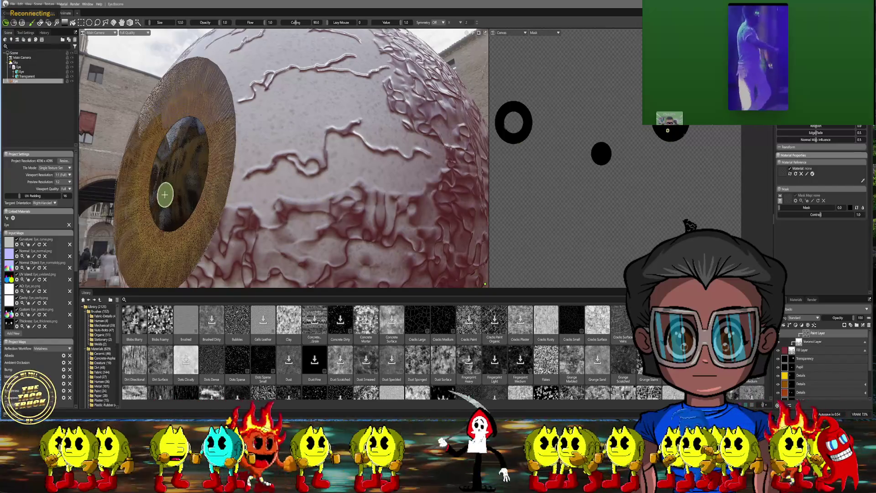
- Frame the eyeball, zoom in closer, and fine-tune the brush size
key("f")
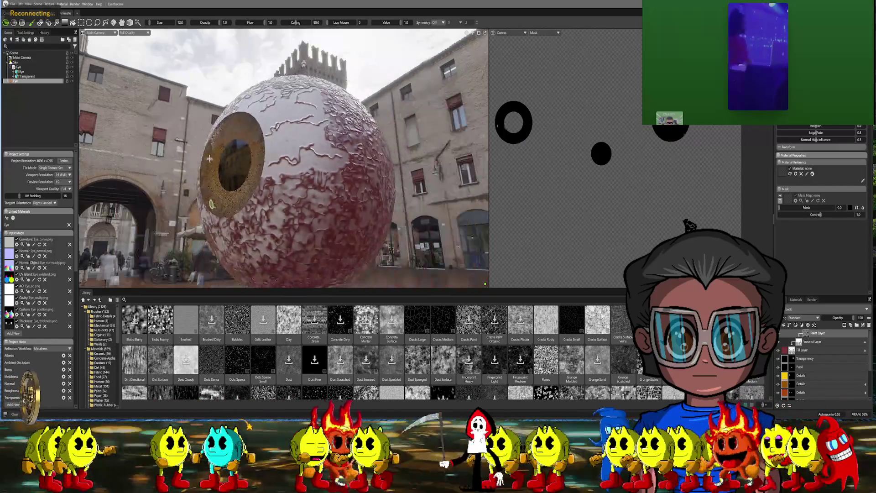
mouse_move(243, 169)
middle_mouse_down()
mouse_move(251, 138)
mouse_move(269, 145)
middle_mouse_up()
scroll(269, 144, "up", 3)
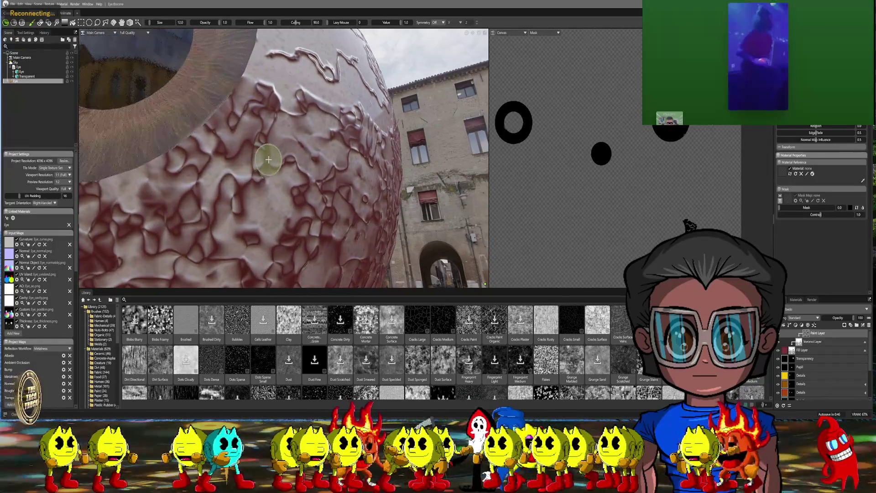
key("bracketleft")
key("bracketleft")
key("bracketleft")
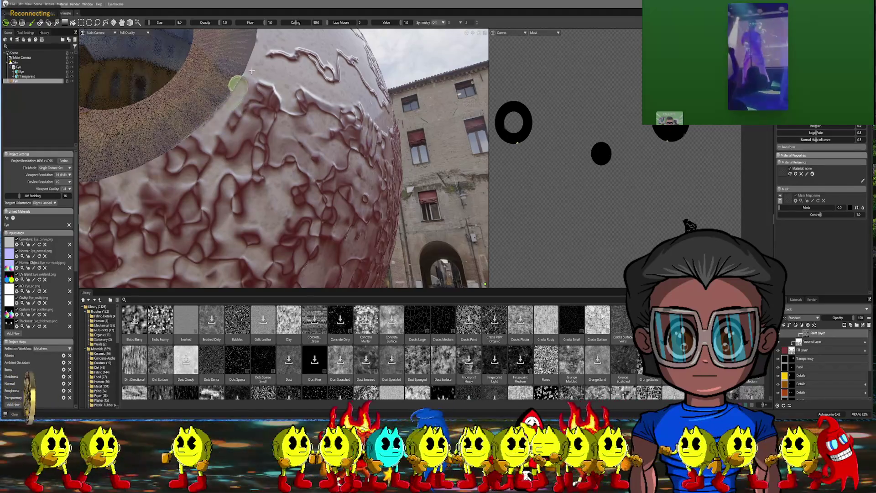
key("bracketleft")
key("bracketleft")
key("bracketleft")
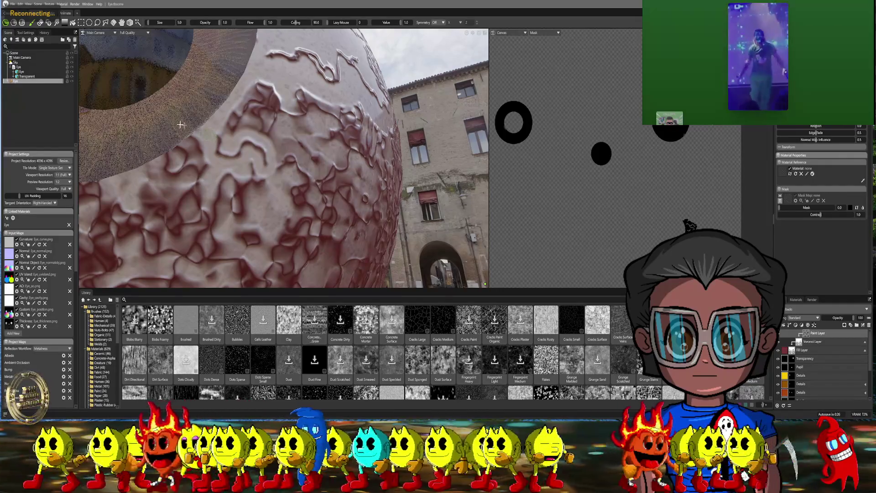
key("bracketleft")
key("bracketleft")
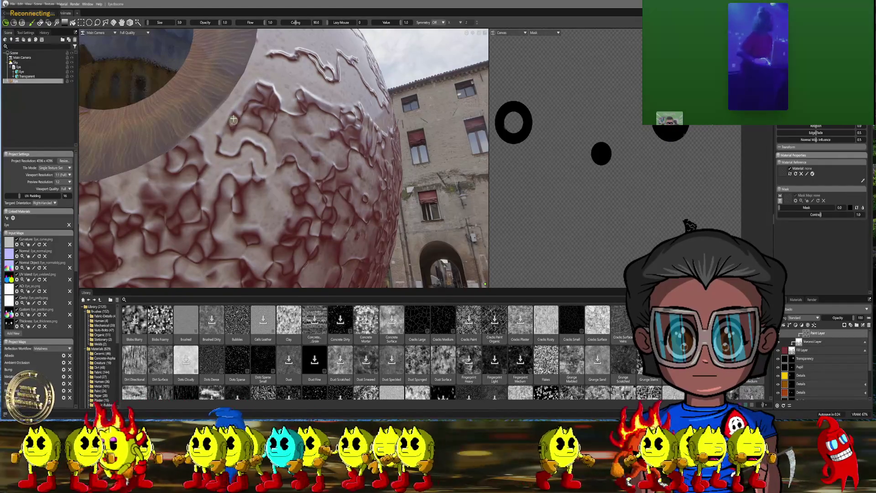
key("bracketright")
key("bracketright")
key("bracketright")
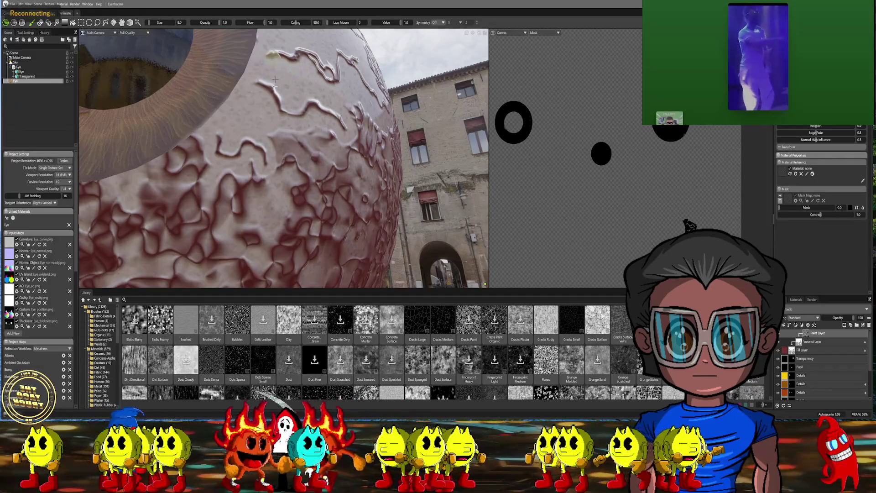
key("bracketright")
key("bracketright")
key("bracketright")
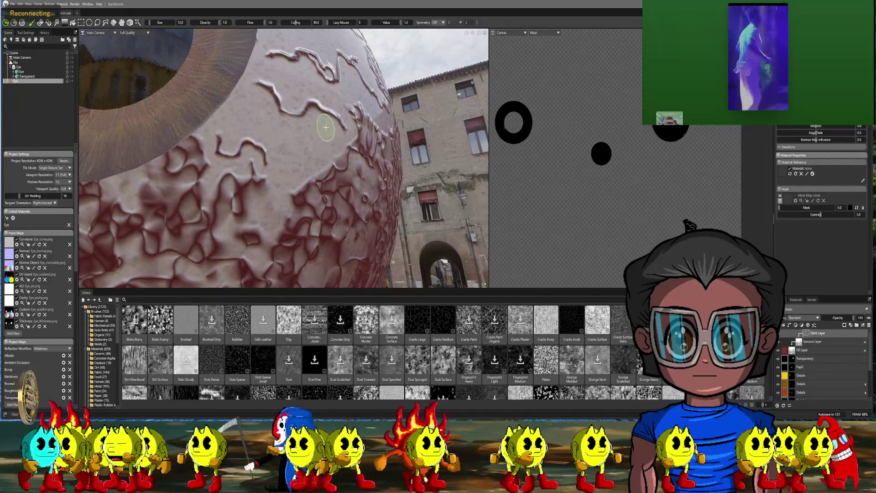
- Paint a looping vein stroke on the sclera above the iris, then zoom out to review
scroll(315, 146, "down", 5)
mouse_move(315, 146)
middle_mouse_down()
mouse_move(293, 188)
mouse_move(269, 132)
middle_mouse_up()
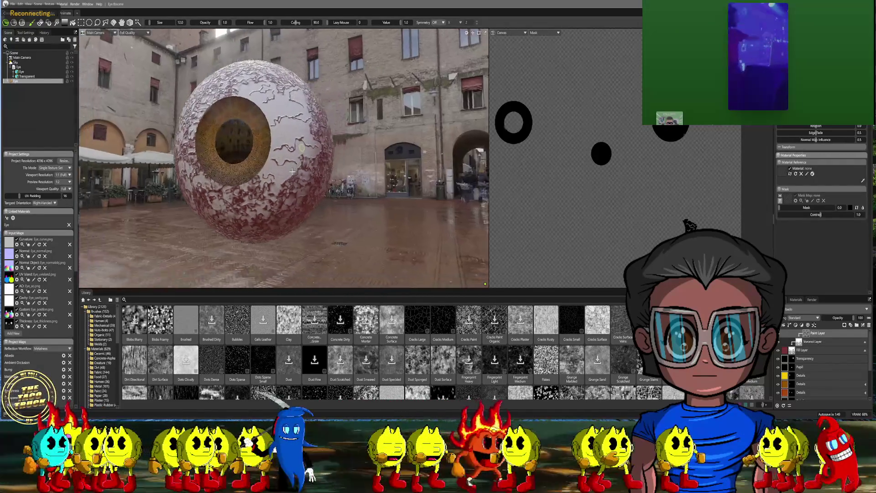
scroll(290, 177, "up", 5)
scroll(269, 131, "up", 3)
scroll(278, 145, "up", 3)
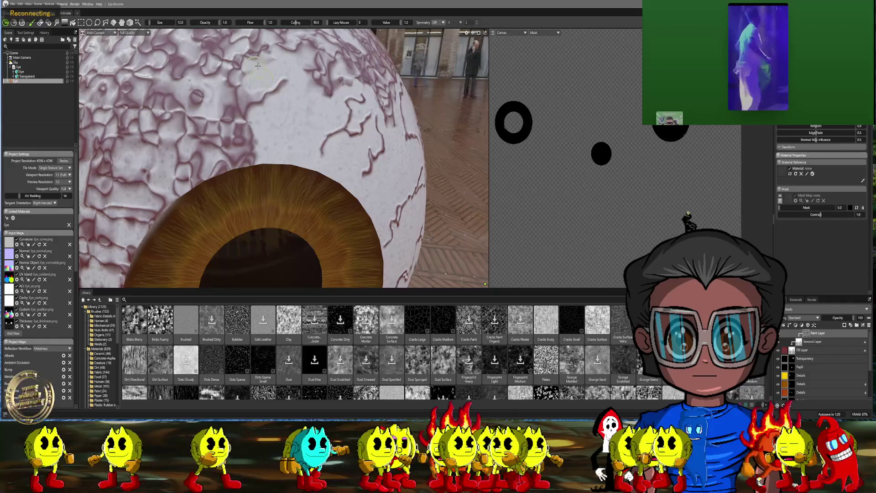
key("bracketleft")
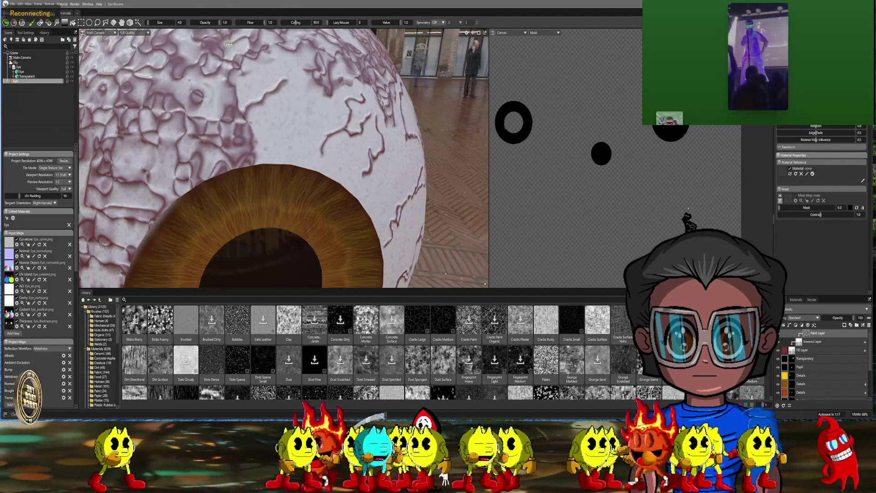
key("bracketright")
key("bracketright")
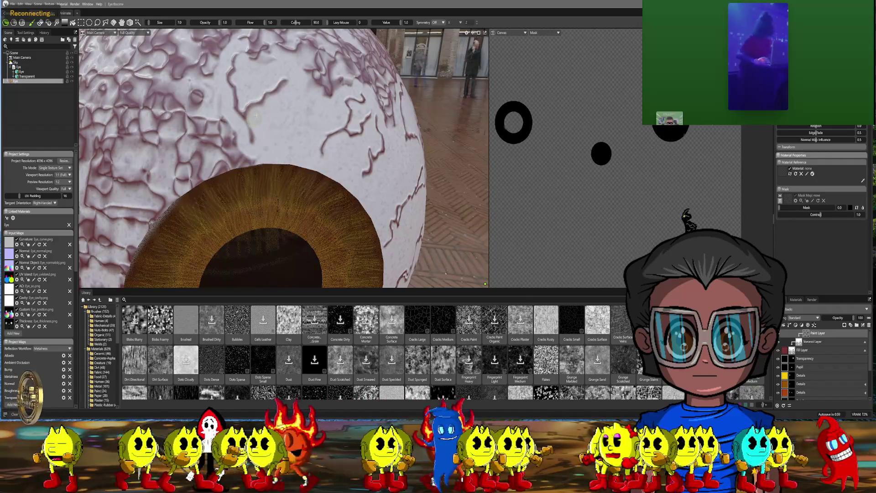
mouse_move(260, 132)
left_mouse_down()
mouse_move(253, 162)
mouse_move(215, 176)
mouse_move(236, 134)
mouse_move(217, 140)
mouse_move(203, 133)
mouse_move(212, 183)
left_mouse_up()
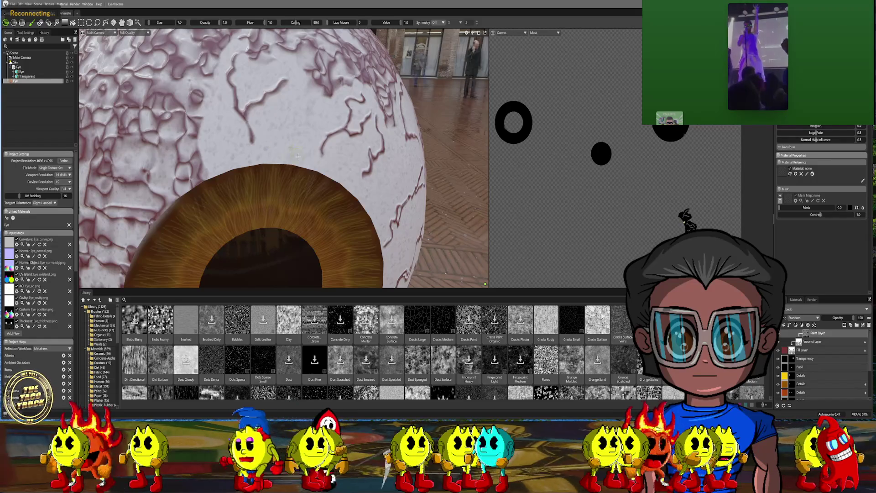
scroll(297, 156, "down", 3)
mouse_move(296, 154)
left_mouse_down("alt")
mouse_move(282, 138)
mouse_move(305, 184)
mouse_move(321, 176)
left_mouse_up("alt")
scroll(304, 184, "up", 5)
- Zoom into the veined sclera and shrink the paint brush from size 7 to 4
scroll(322, 182, "up", 2)
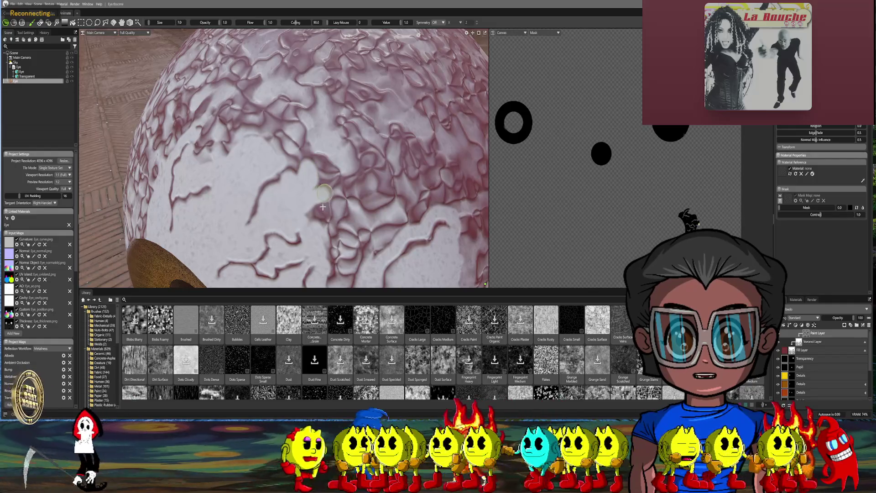
key("[")
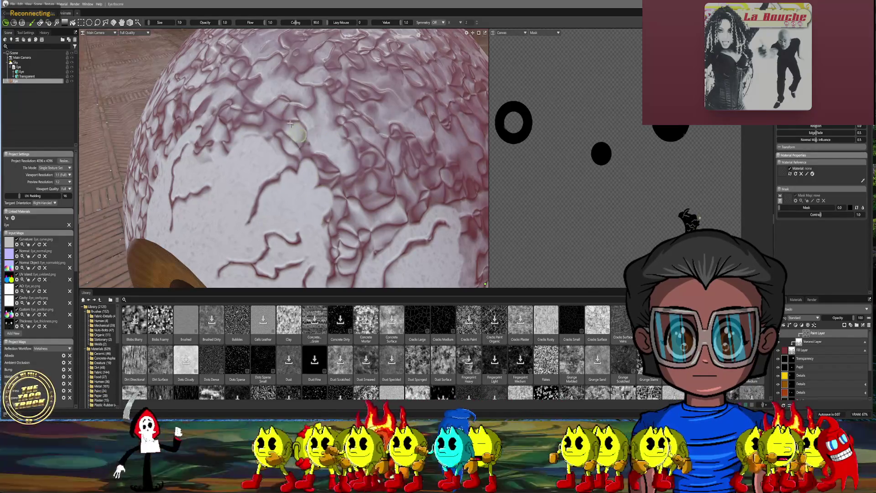
key("bracketleft")
key("bracketleft")
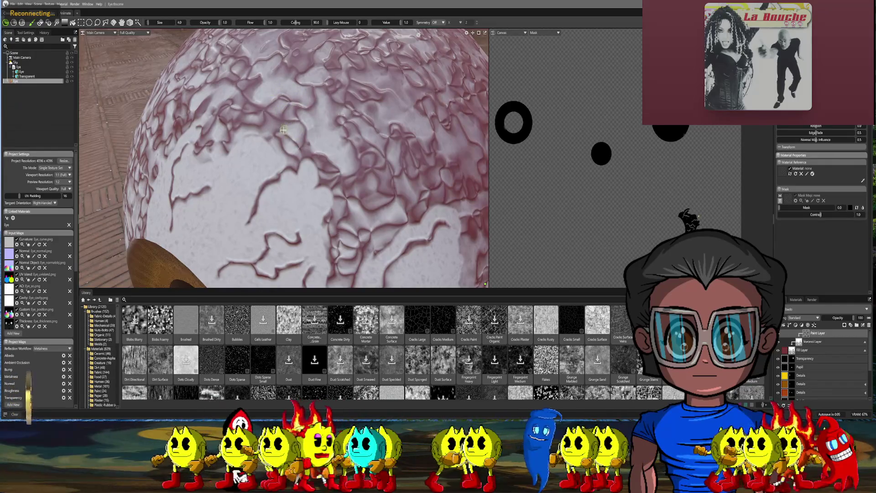
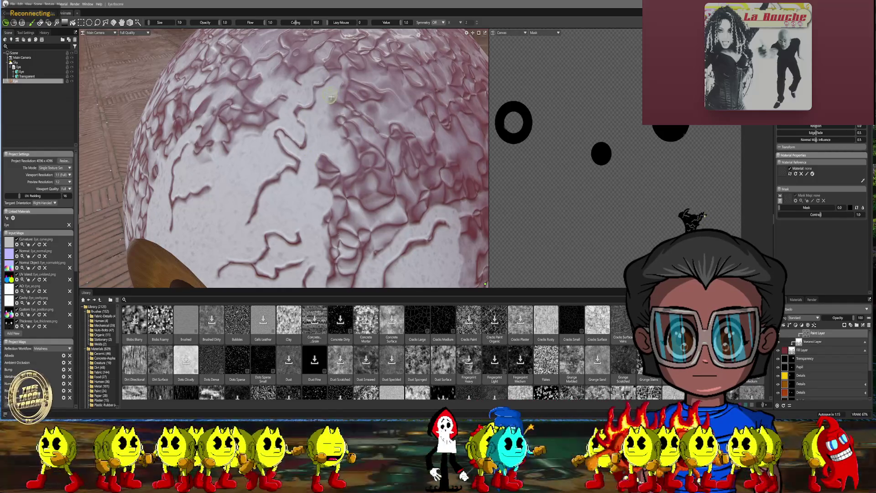
- Raise the brush size from 7 to 10, then zoom out to see the whole veined sphere
key("bracketright")
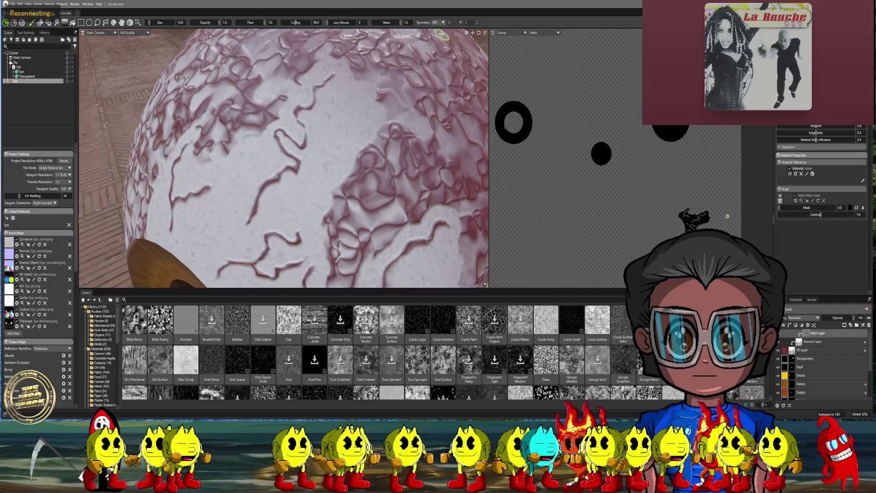
scroll(389, 73, "down", 5)
mouse_move(389, 75)
right_mouse_down()
mouse_move(390, 86)
mouse_move(315, 73)
mouse_move(237, 84)
mouse_move(162, 34)
right_mouse_up()
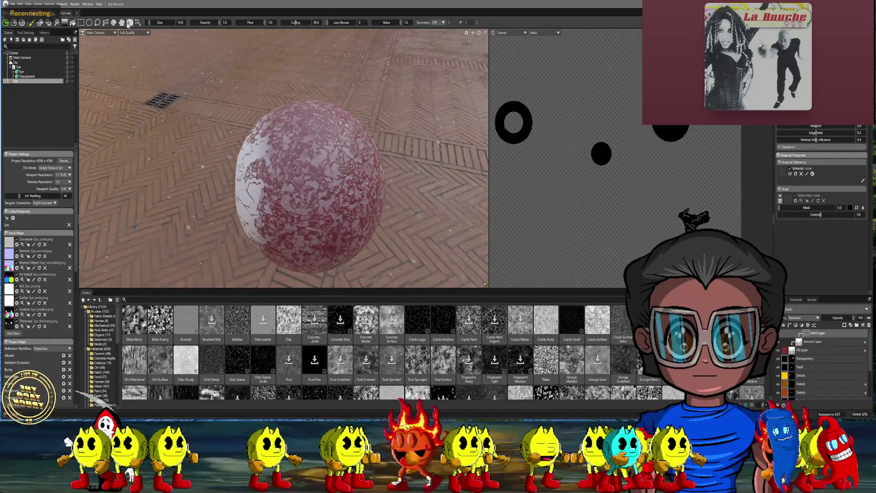
- Draw a circular Ellipse Select region on the sphere and turn it to face forward
left_click(128, 24)
left_click_drag(292, 192, 386, 135)
mouse_move(387, 136)
right_mouse_down()
mouse_move(303, 80)
mouse_move(333, 111)
mouse_move(320, 112)
right_mouse_up()
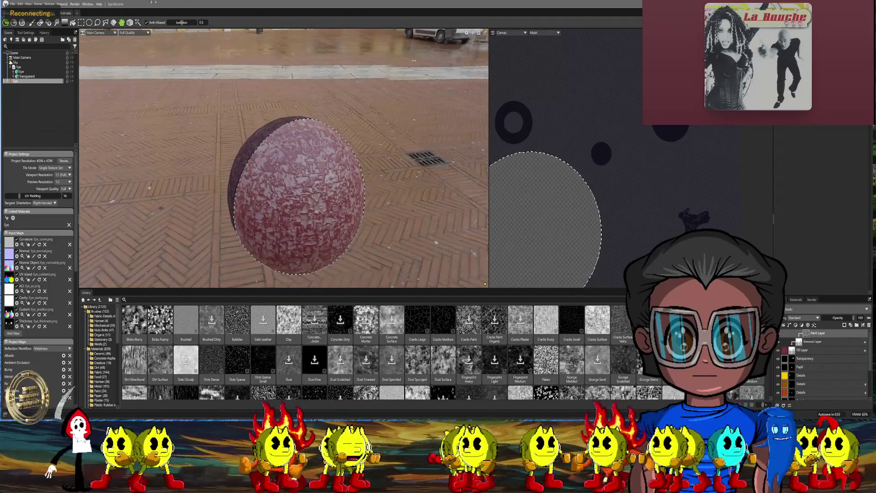
- With the Paint brush at Value 0 and size 60, paint the vein texture out inside the selection
left_click(31, 22)
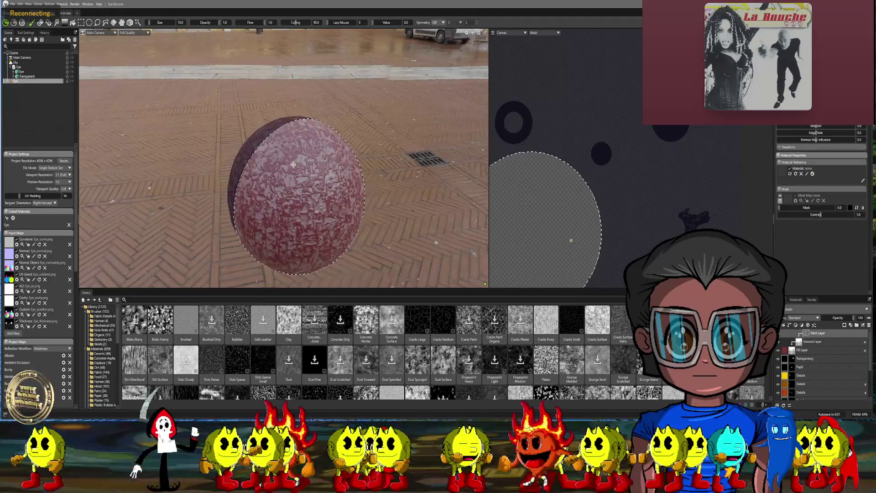
key("bracketright")
key("bracketright")
key("x")
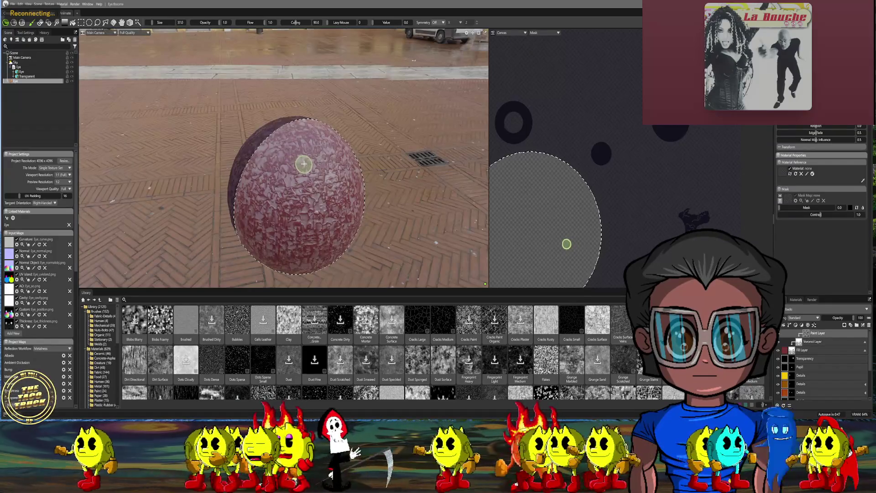
key("bracketright")
key("bracketright")
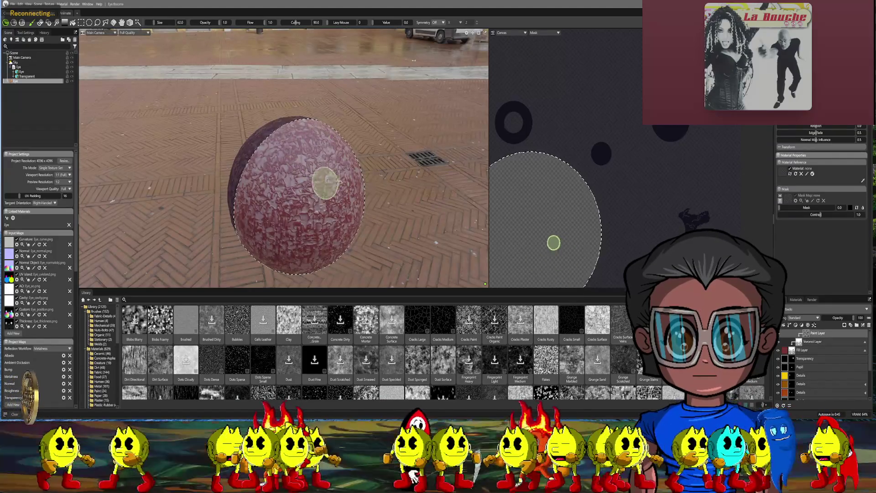
mouse_move(342, 180)
left_mouse_down()
mouse_move(287, 191)
mouse_move(272, 176)
mouse_move(280, 130)
left_mouse_up()
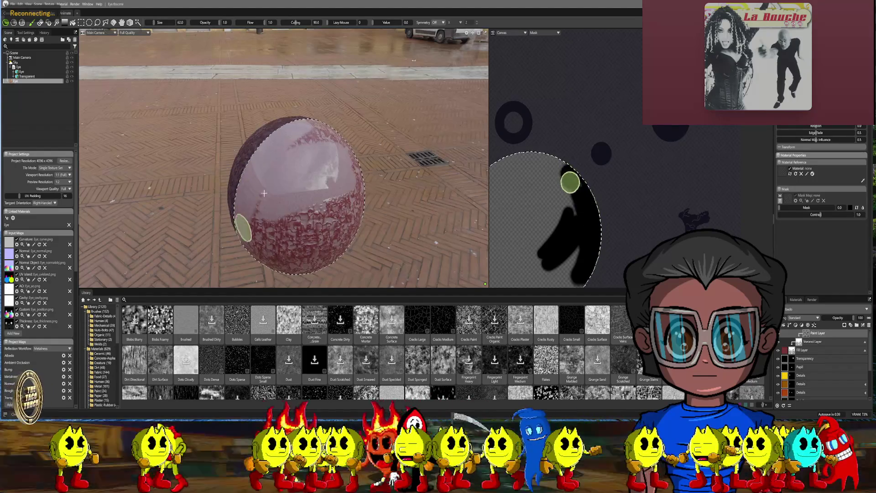
mouse_move(263, 196)
middle_mouse_down()
mouse_move(281, 187)
mouse_move(201, 146)
mouse_move(223, 176)
mouse_move(258, 180)
mouse_move(266, 158)
mouse_move(318, 175)
mouse_move(293, 203)
middle_mouse_up()
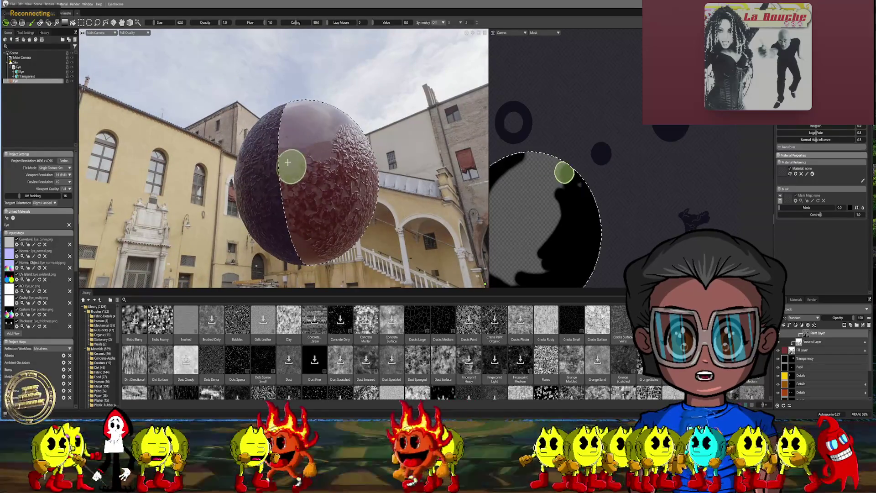
- Paint away the veins on the lower half and centre of the circular selection
mouse_move(315, 182)
middle_mouse_down()
mouse_move(325, 182)
mouse_move(299, 146)
middle_mouse_up()
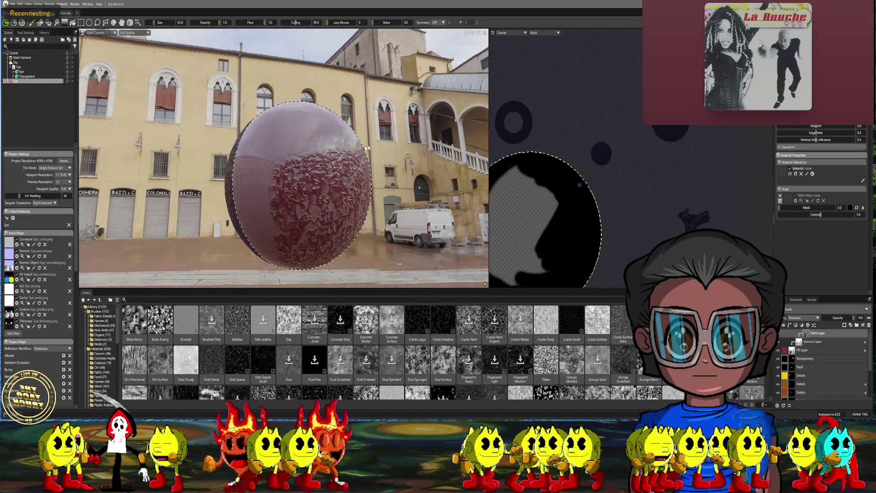
mouse_move(273, 173)
middle_mouse_down()
mouse_move(288, 126)
mouse_move(286, 157)
middle_mouse_up()
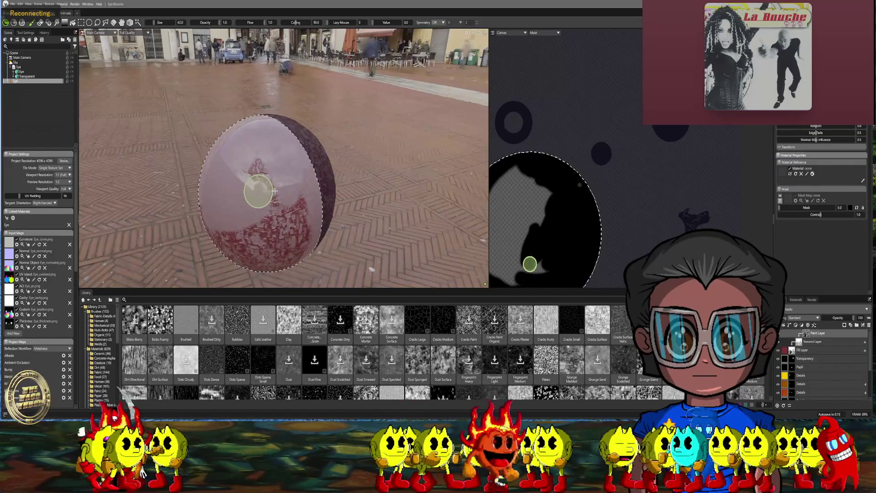
mouse_move(269, 191)
middle_mouse_down()
mouse_move(297, 180)
mouse_move(272, 143)
middle_mouse_up()
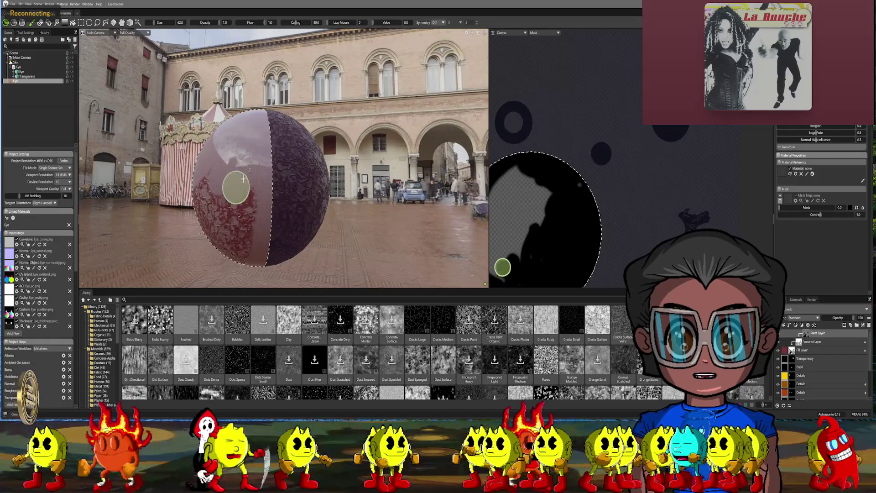
mouse_move(246, 238)
middle_mouse_down()
mouse_move(253, 198)
mouse_move(319, 195)
middle_mouse_up()
mouse_move(328, 196)
left_mouse_down()
mouse_move(250, 237)
mouse_move(301, 201)
left_mouse_up()
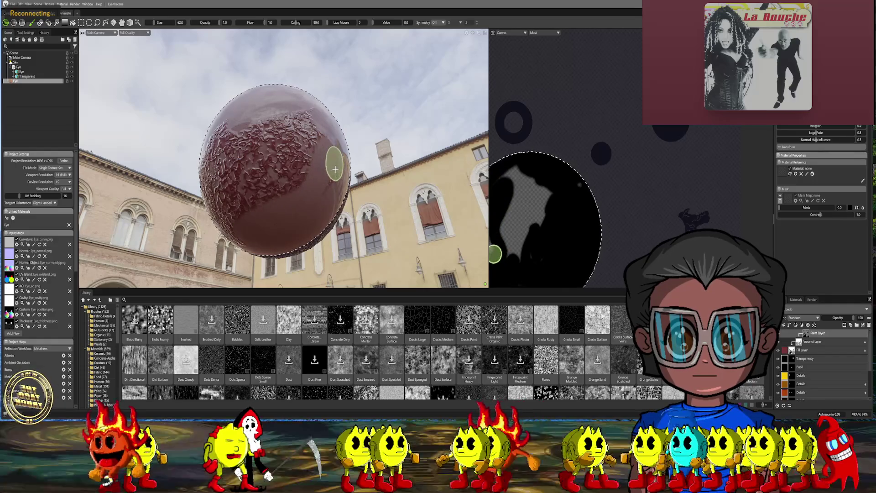
middle_click_drag(307, 174, 303, 157)
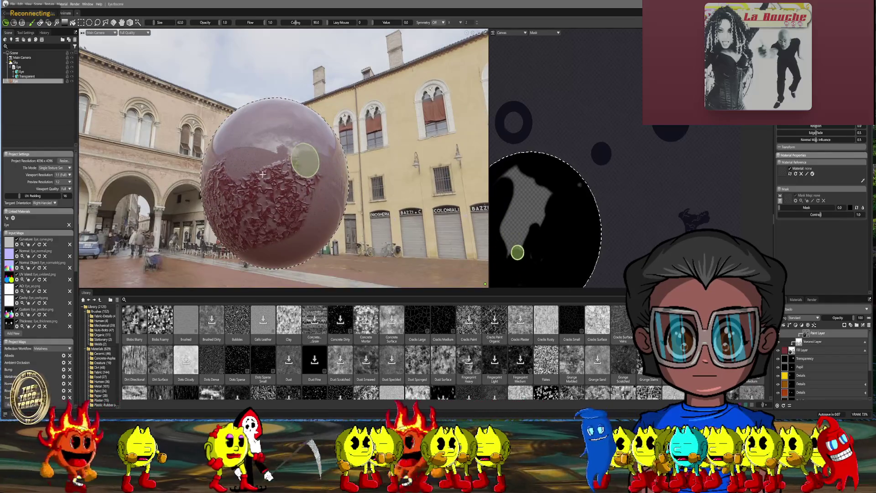
mouse_move(283, 183)
left_mouse_down()
mouse_move(295, 172)
mouse_move(287, 192)
mouse_move(299, 198)
mouse_move(272, 235)
left_mouse_up()
- Paint out the remaining cracked texture at the top and upper left of the circle
middle_click_drag(269, 235, 281, 194)
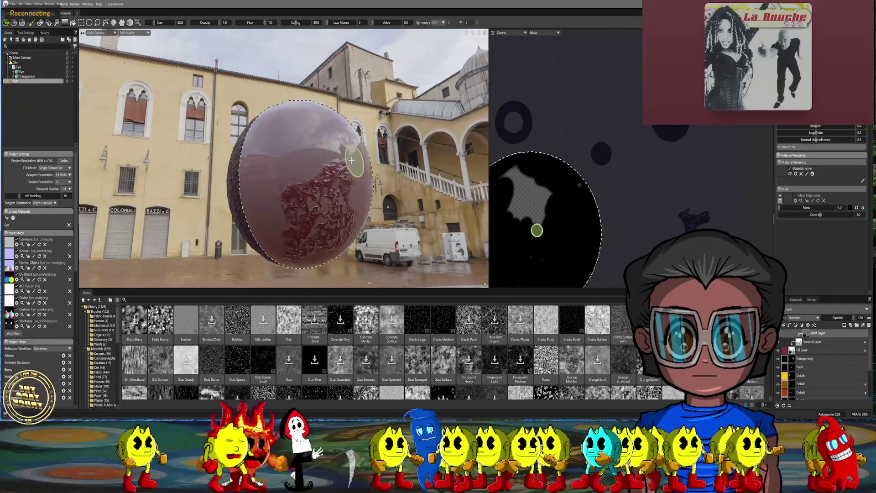
mouse_move(286, 190)
left_mouse_down()
mouse_move(280, 201)
mouse_move(346, 182)
mouse_move(303, 201)
mouse_move(335, 217)
left_mouse_up()
mouse_move(337, 212)
middle_mouse_down()
mouse_move(288, 160)
mouse_move(305, 133)
middle_mouse_up()
mouse_move(306, 133)
left_mouse_down()
mouse_move(268, 146)
mouse_move(233, 191)
mouse_move(260, 191)
mouse_move(256, 173)
mouse_move(274, 183)
mouse_move(269, 216)
left_mouse_up()
left_click(122, 22)
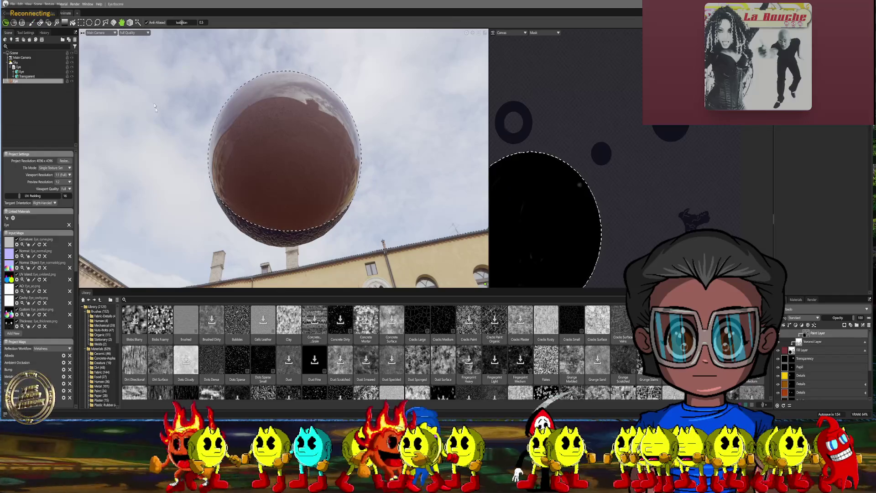
left_click_drag(166, 122, 274, 206, "alt")
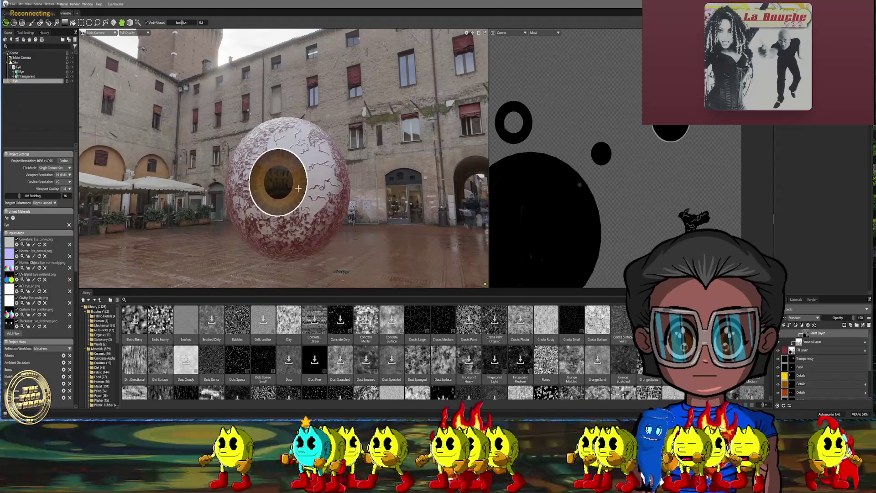
scroll(274, 206, "up", 5)
- With the iris at the top, paint embossed red veins using brush sizes 6 to 10
left_click_drag(321, 214, 327, 159, "alt")
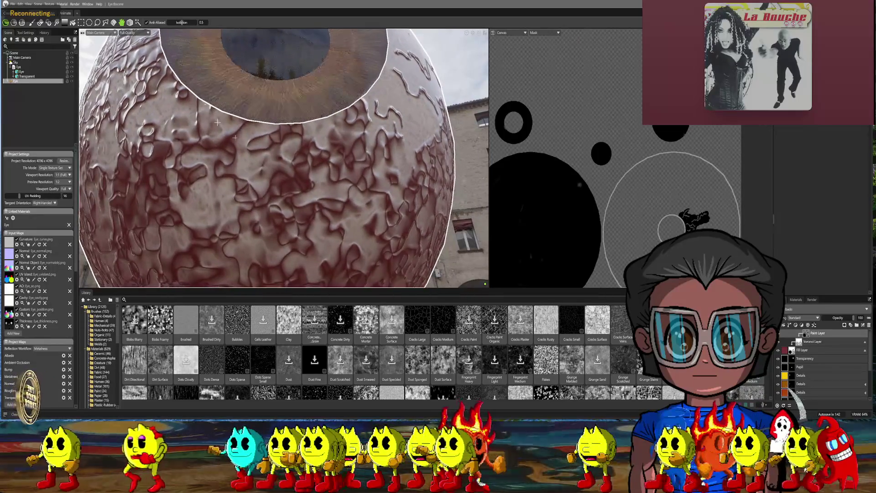
left_click(33, 23)
mouse_move(255, 123)
left_mouse_down("alt")
mouse_move(295, 121)
mouse_move(298, 144)
left_mouse_up("alt")
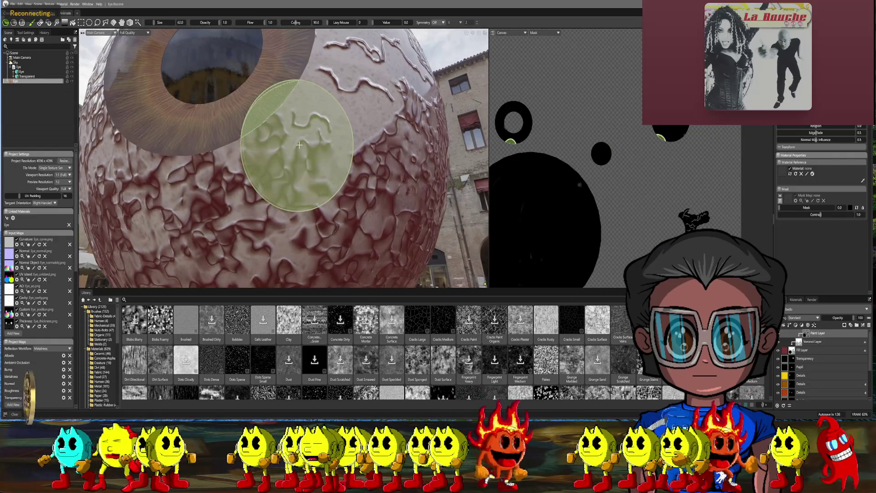
key("bracketleft")
key("bracketleft")
key("bracketleft")
key("bracketleft")
key("bracketleft")
key("bracketleft")
key("bracketleft")
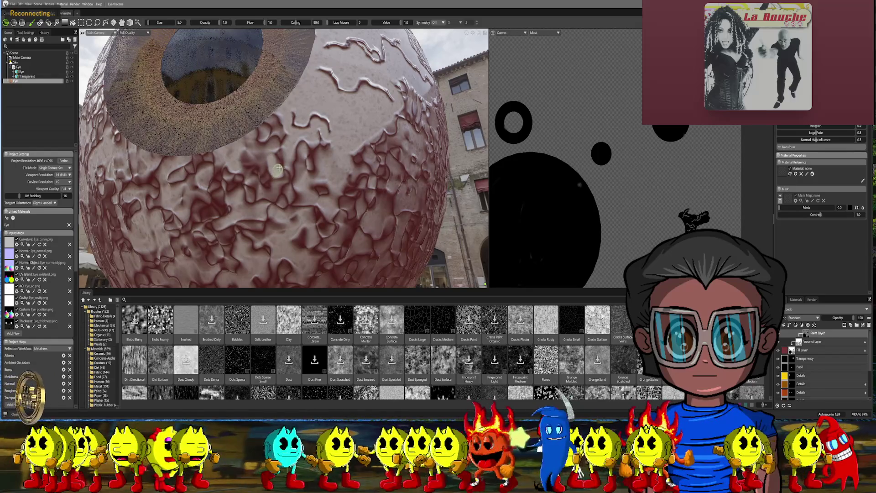
key("bracketright")
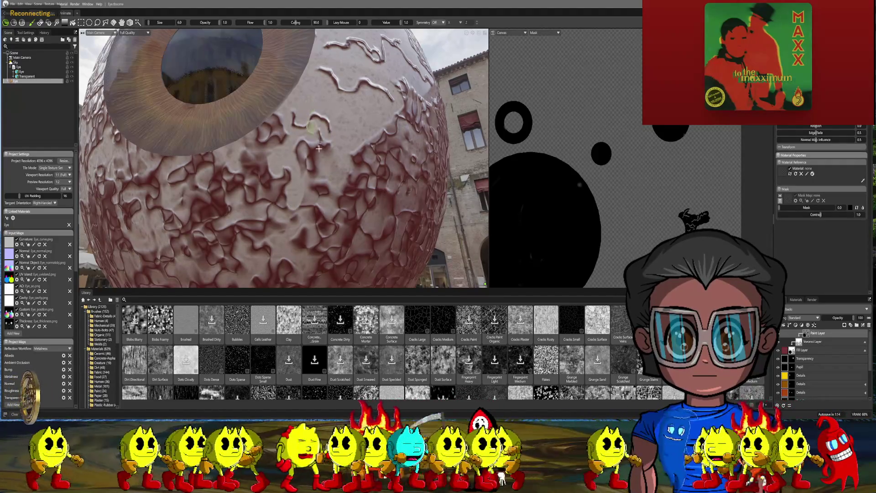
key("bracketright")
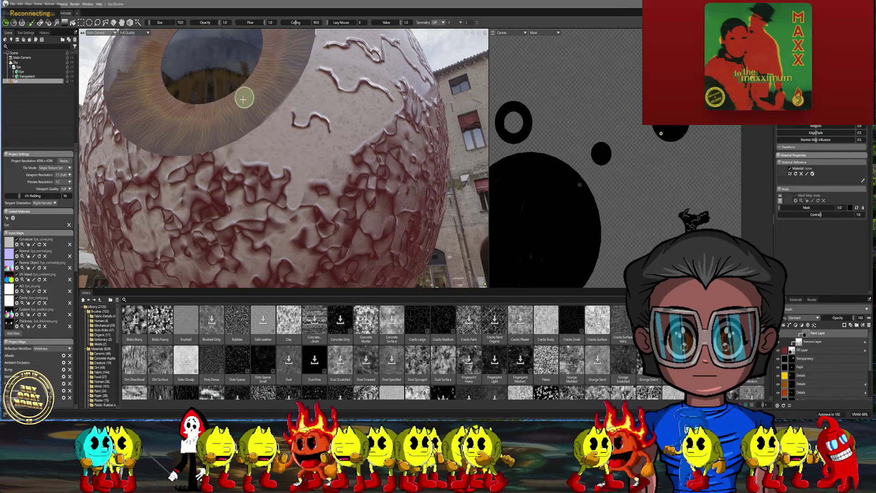
- Paint finer red veins on the sclera with brush sizes between 3 and 6
key("bracketleft")
key("bracketleft")
key("bracketleft")
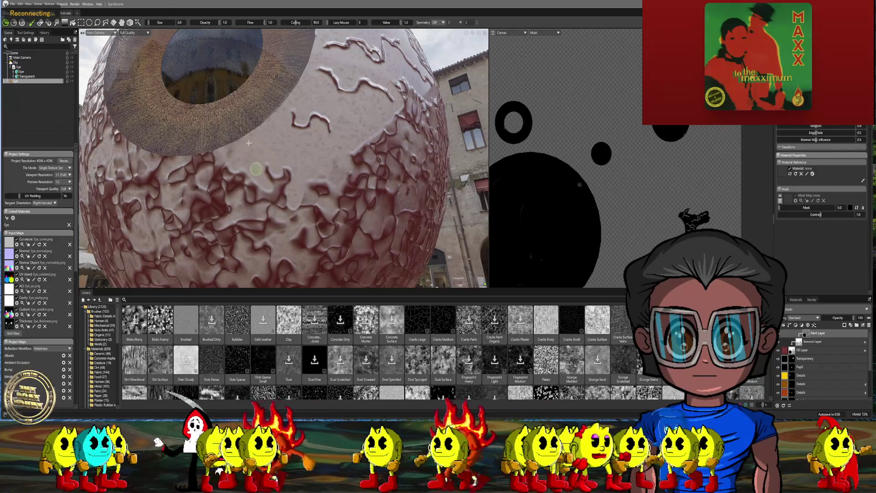
key("bracketleft")
key("bracketleft")
key("bracketleft")
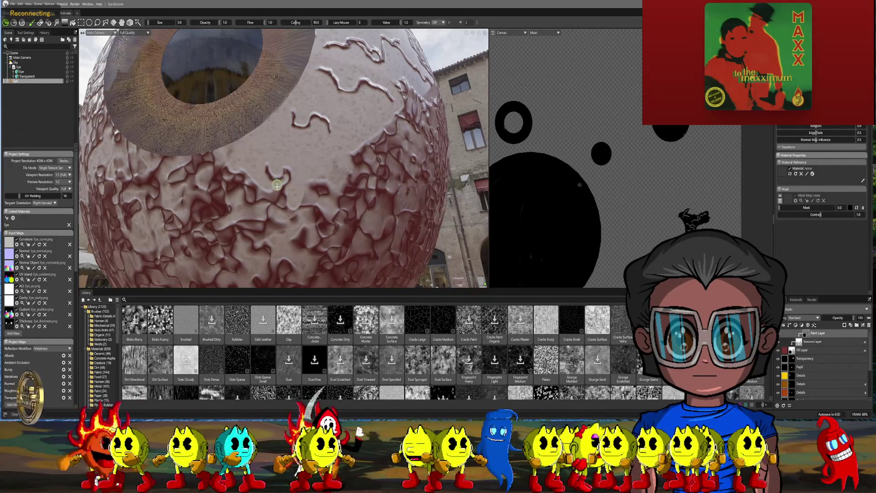
key("bracketright")
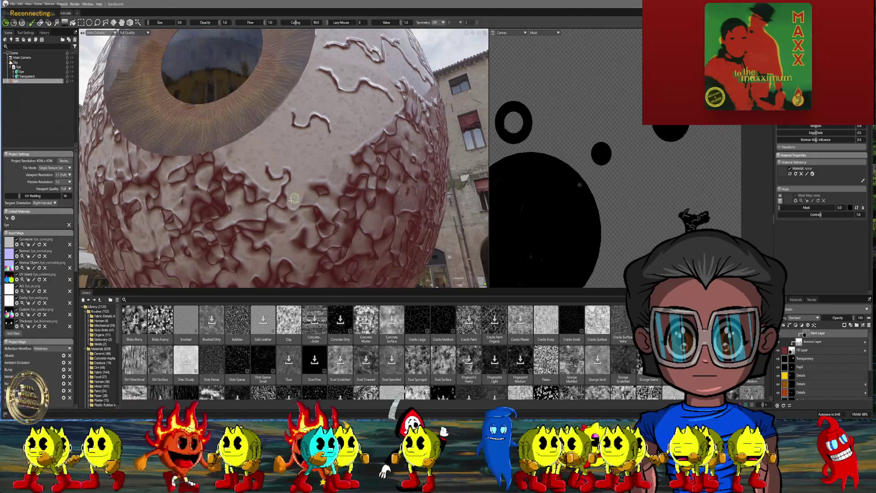
key("bracketright")
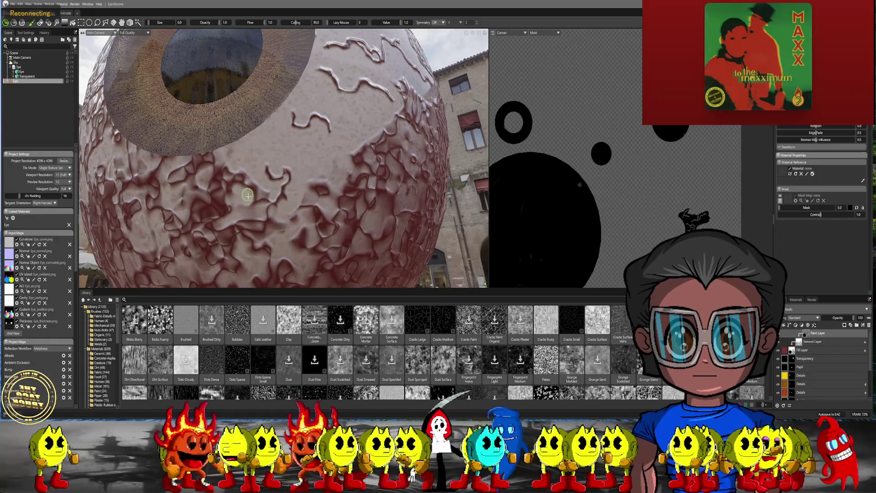
key("bracketleft")
key("bracketleft")
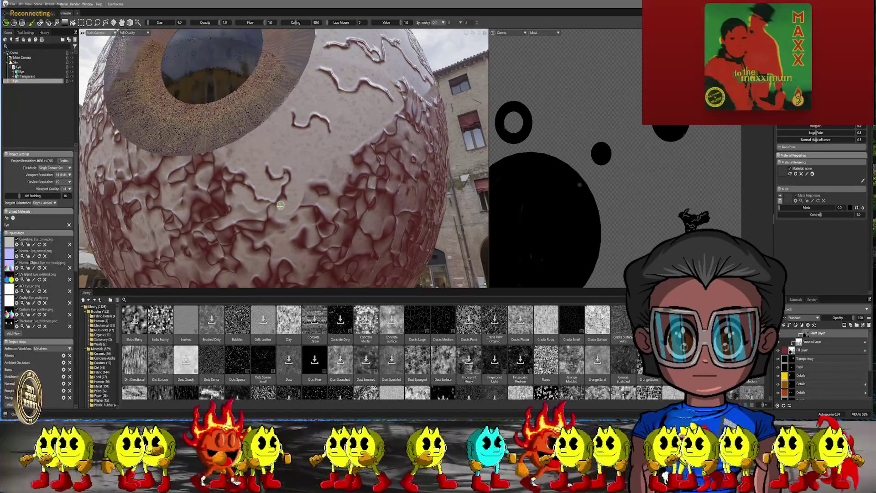
key("bracketright")
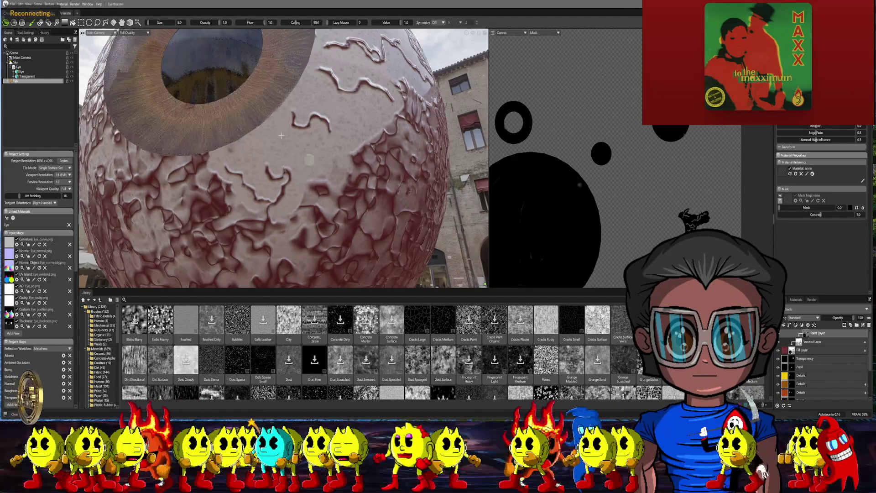
middle_click_drag(321, 173, 327, 199)
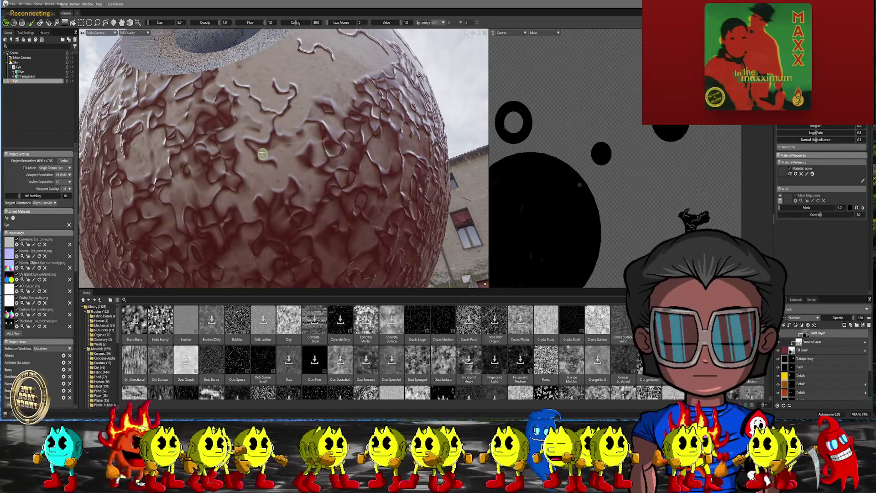
- Paint vein strokes at size 3, then enlarge the brush and centre the iris
key("bracketleft")
key("bracketleft")
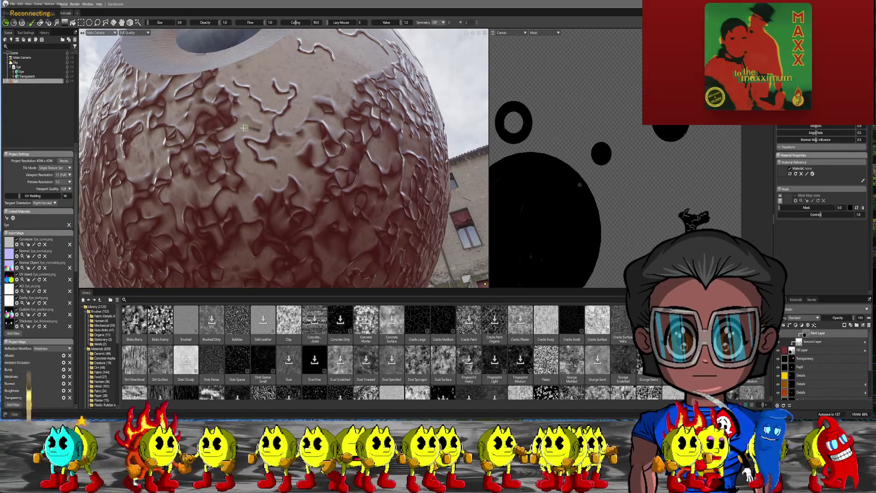
key("bracketright")
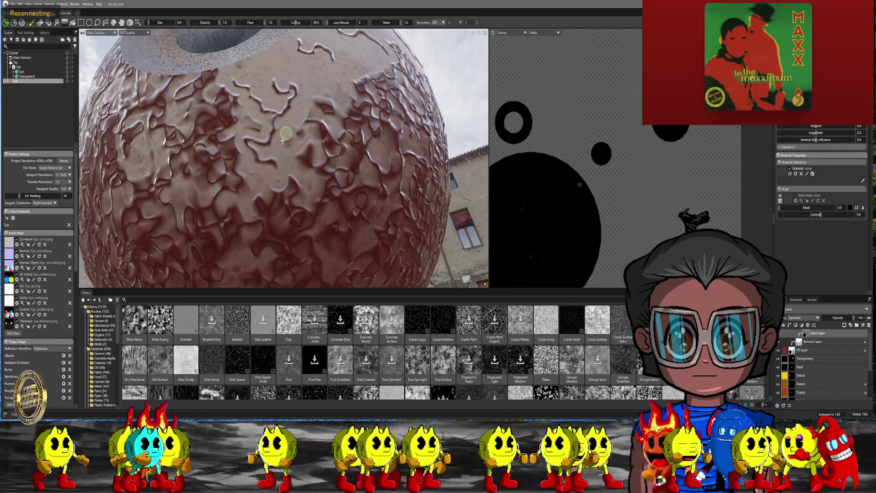
mouse_move(264, 132)
middle_mouse_down()
mouse_move(327, 163)
mouse_move(278, 117)
middle_mouse_up()
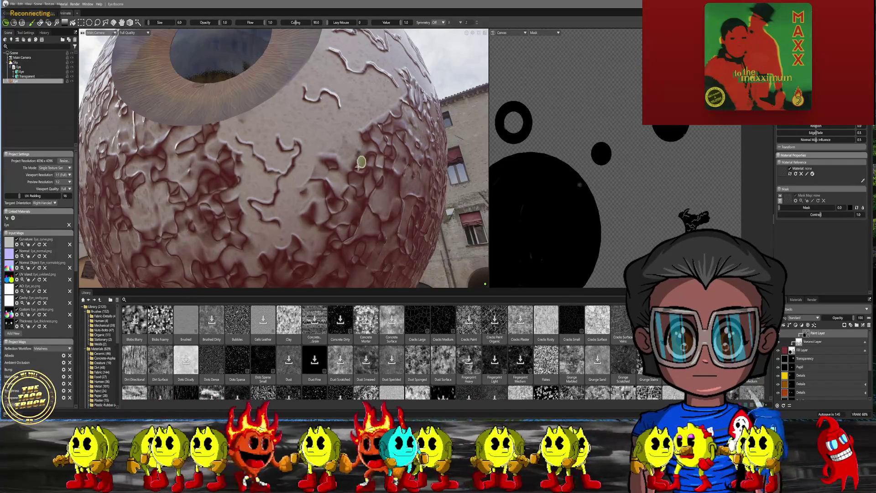
key("f")
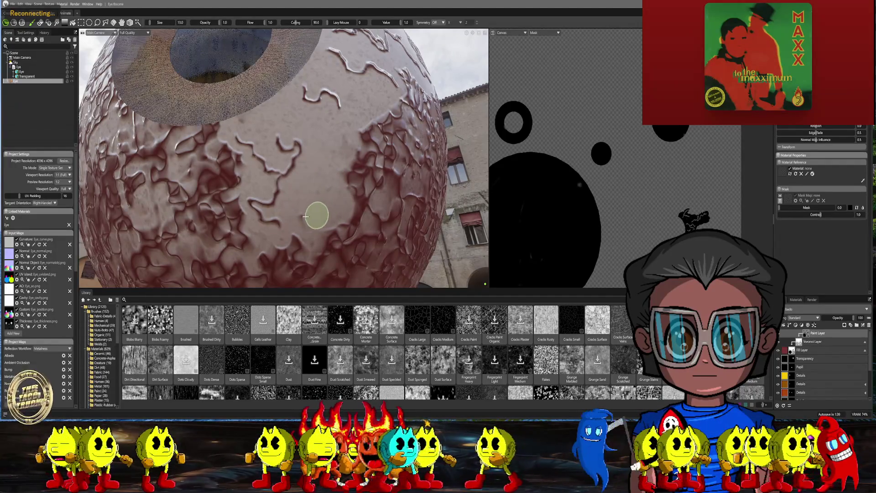
mouse_move(370, 172)
left_mouse_down("alt")
mouse_move(328, 194)
mouse_move(325, 182)
left_mouse_up("alt")
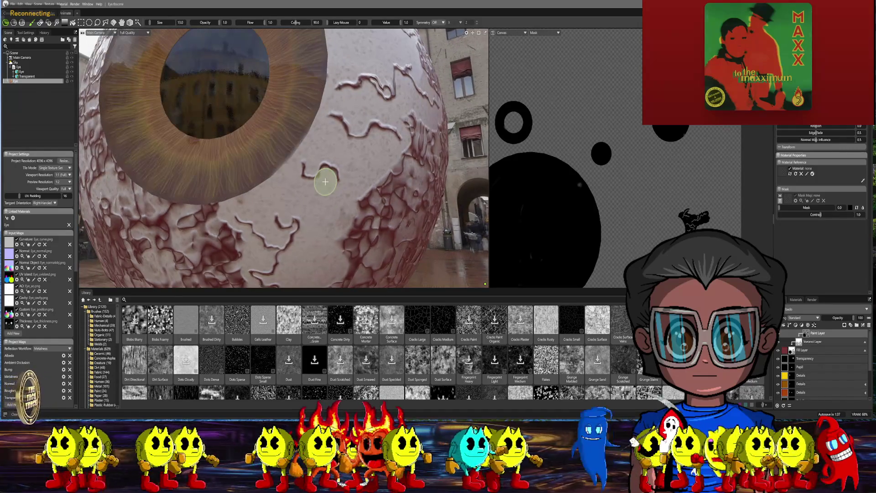
scroll(325, 181, "down", 5)
mouse_move(334, 154)
left_mouse_down("alt")
mouse_move(303, 200)
mouse_move(307, 152)
mouse_move(300, 143)
mouse_move(292, 152)
left_mouse_up("alt")
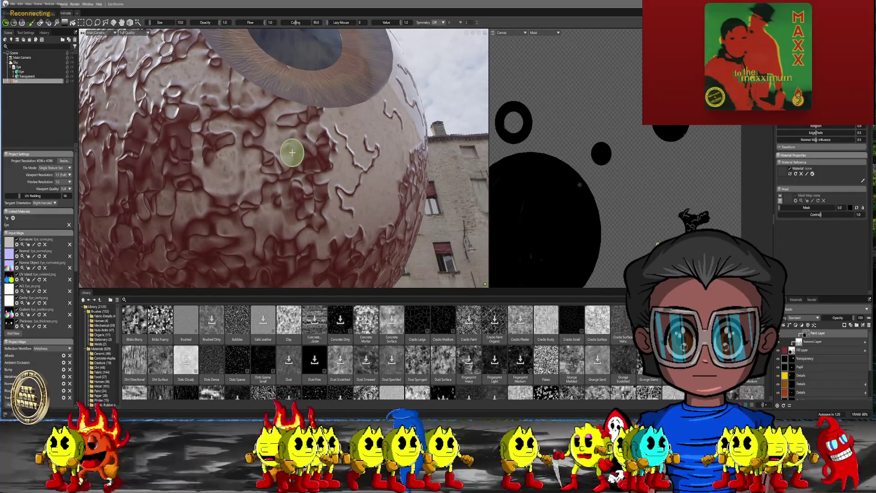
- Paint thin wavy veins around the iris, stepping the brush from 13 down to 3 and back to 13
key("bracketleft")
key("bracketleft")
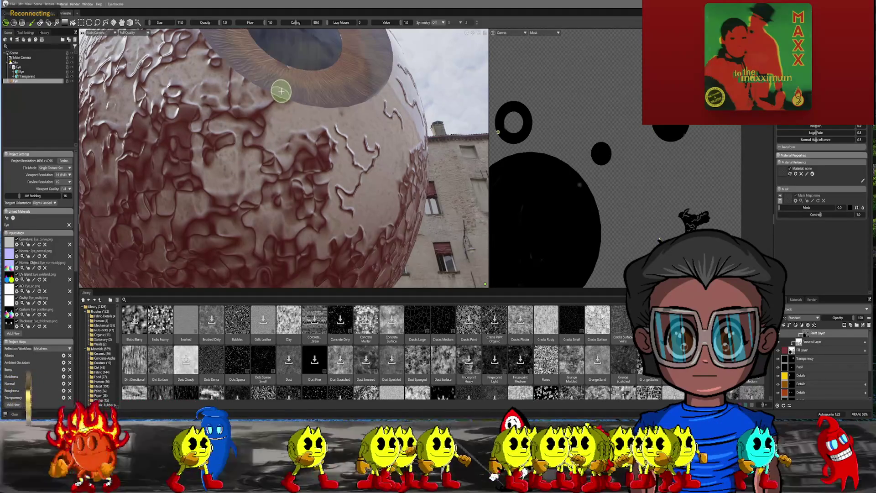
key("bracketleft")
key("bracketleft")
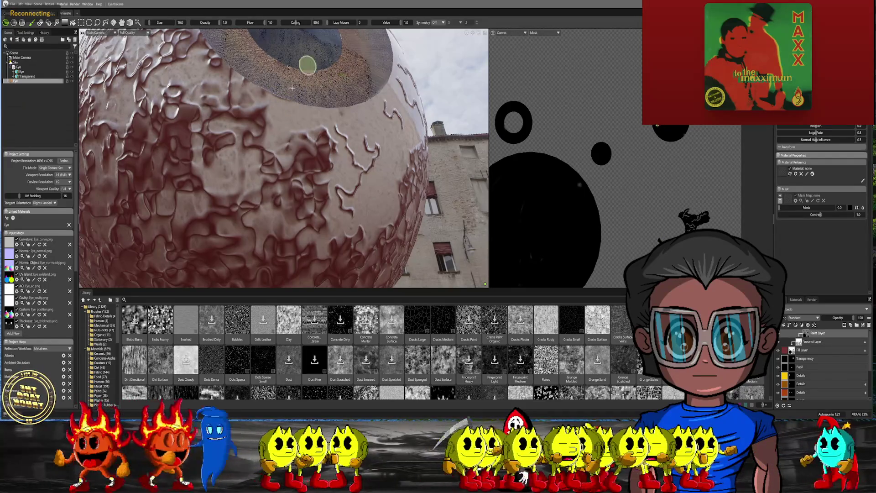
key("bracketleft")
key("bracketleft")
key("bracketleft")
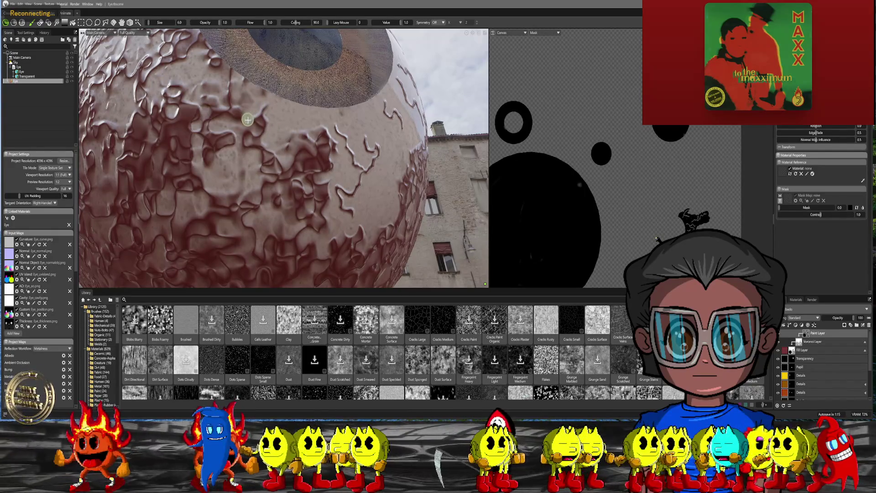
key("bracketleft")
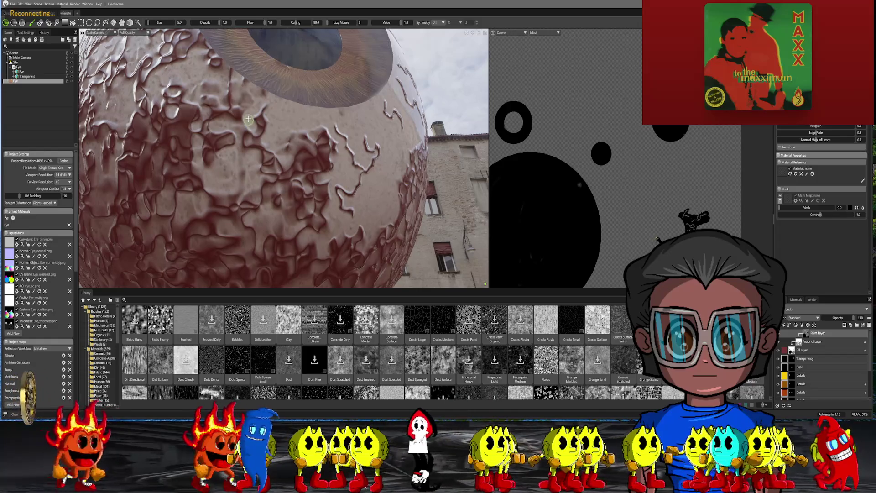
key("bracketleft")
key("bracketleft")
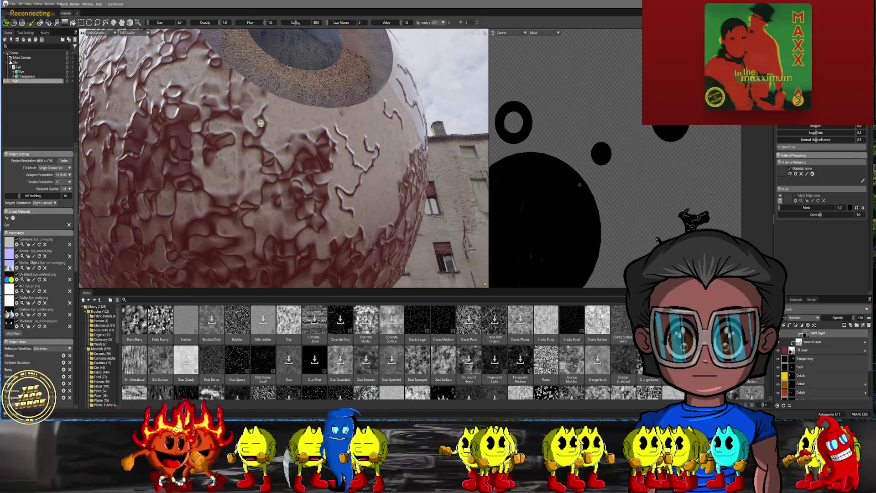
key("bracketright")
key("bracketright")
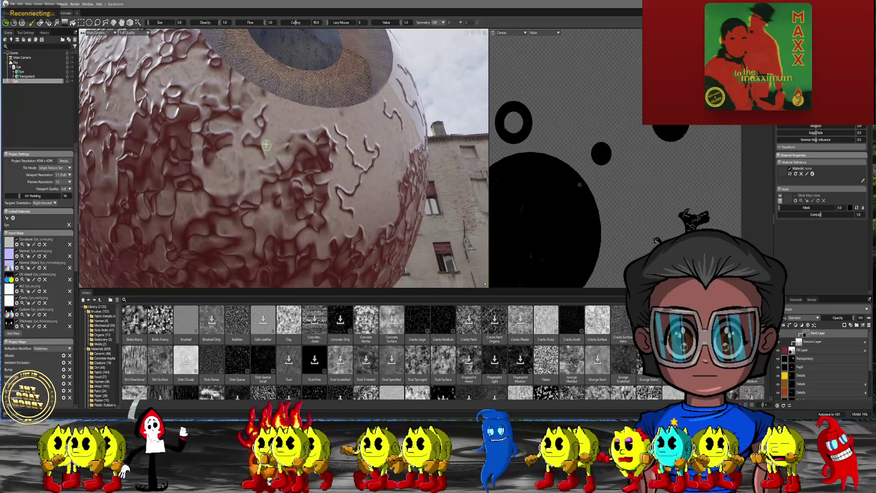
key("bracketleft")
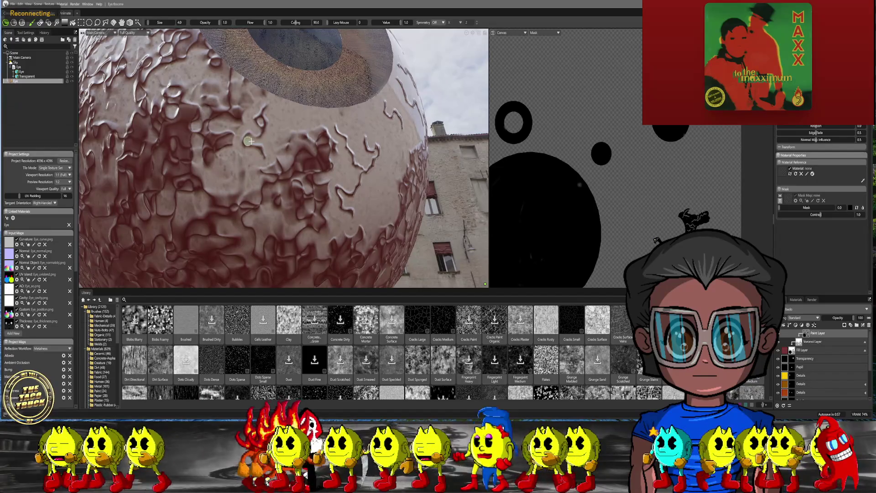
key("bracketright")
key("bracketright")
key("bracketright")
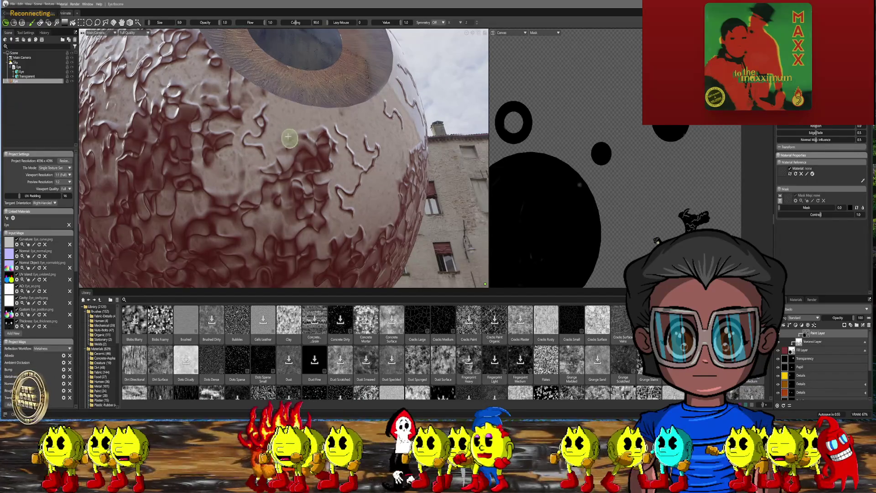
key("bracketright")
key("bracketright")
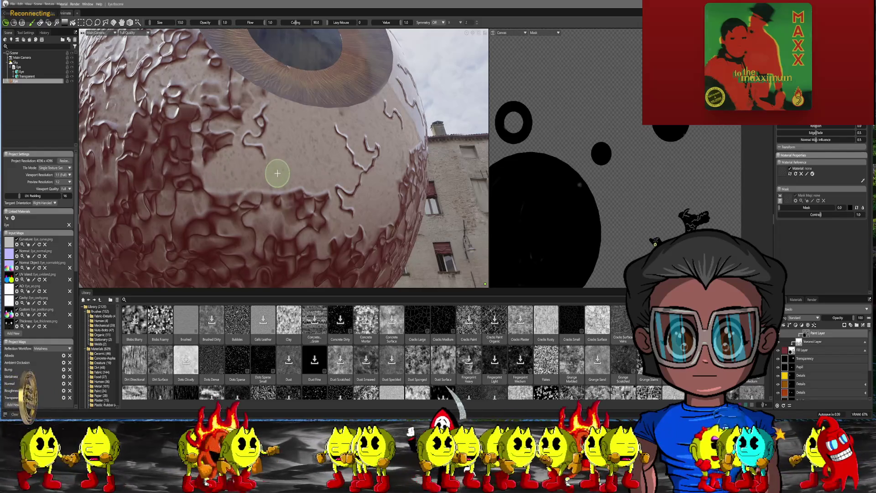
- Review the whole eye in the street scene, then zoom back in above the iris
scroll(277, 173, "down", 3)
middle_click_drag(284, 176, 294, 118)
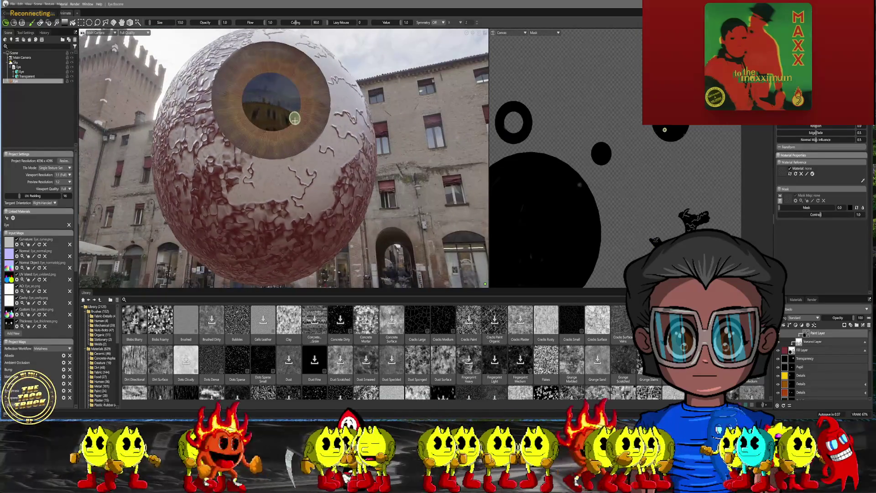
scroll(298, 135, "up", 3)
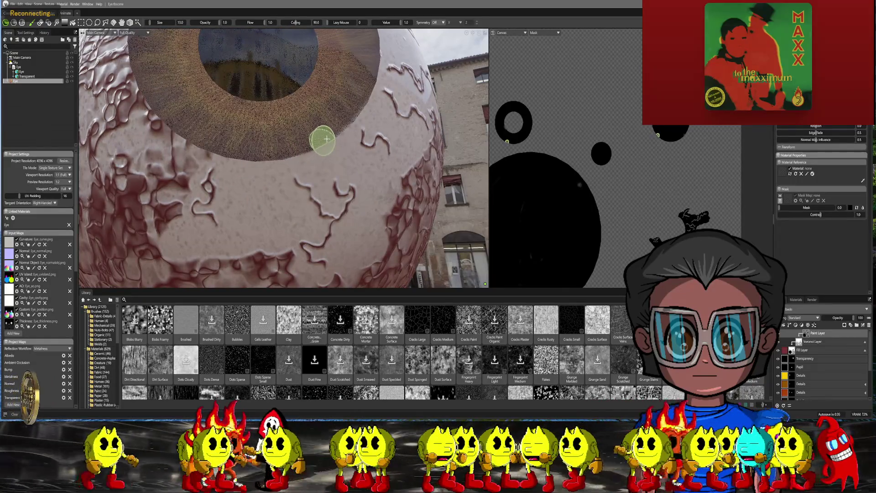
scroll(307, 140, "down", 3)
mouse_move(307, 141)
middle_mouse_down()
mouse_move(217, 191)
mouse_move(228, 157)
mouse_move(211, 182)
mouse_move(225, 170)
middle_mouse_up()
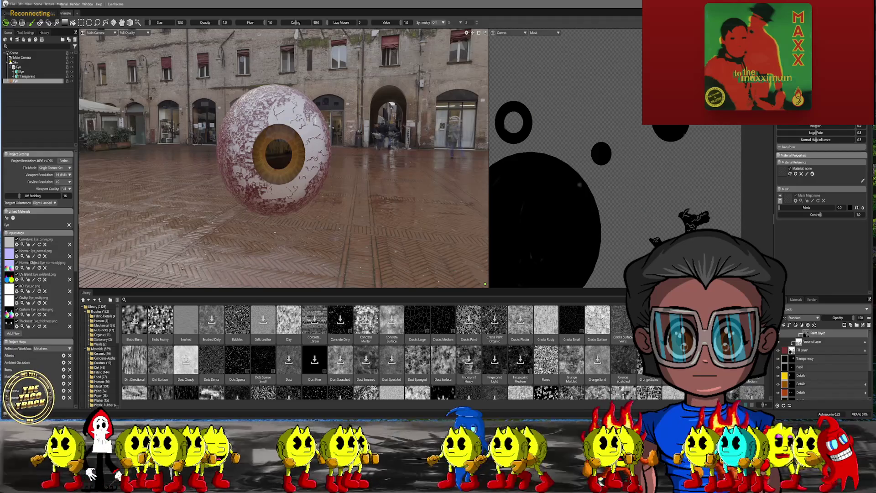
scroll(301, 154, "up", 5)
middle_click_drag(301, 155, 292, 150)
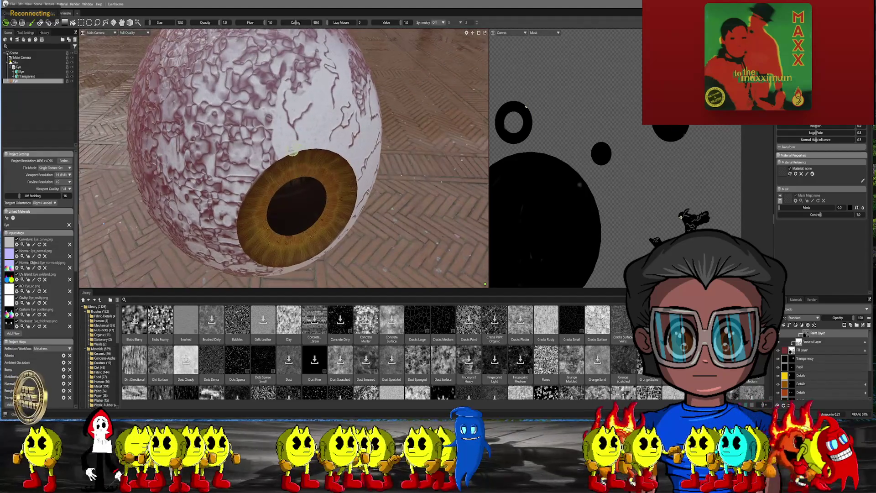
scroll(292, 150, "up", 3)
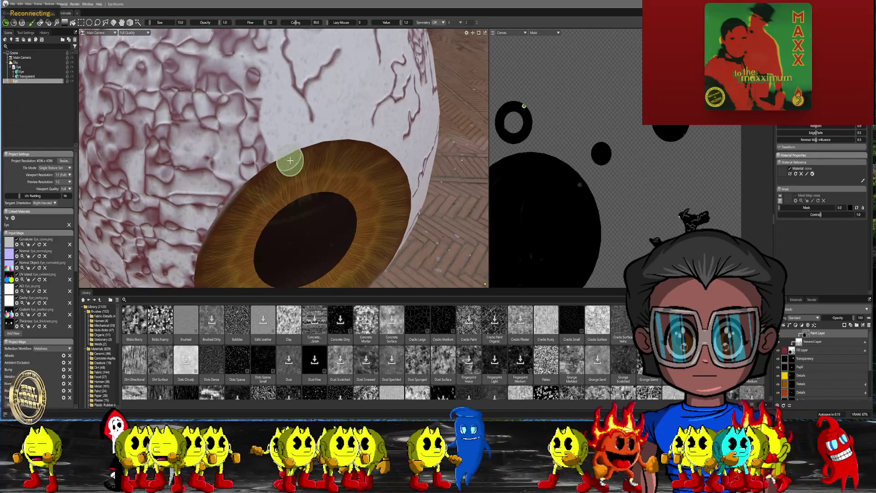
- Paint fine veins above the iris, shrinking the brush from 13 to 9, 6 and 5
key("bracketleft")
key("bracketleft")
key("bracketleft")
key("bracketleft")
key("bracketleft")
key("bracketleft")
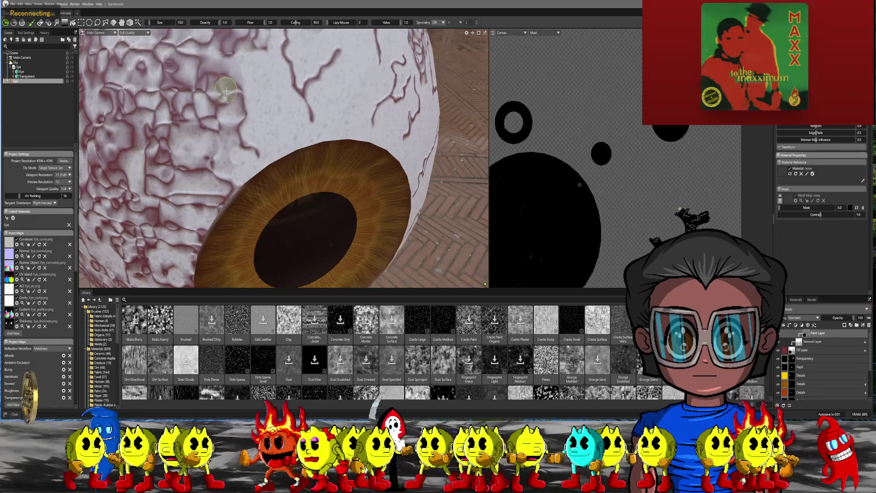
key("bracketleft")
key("bracketleft")
key("bracketleft")
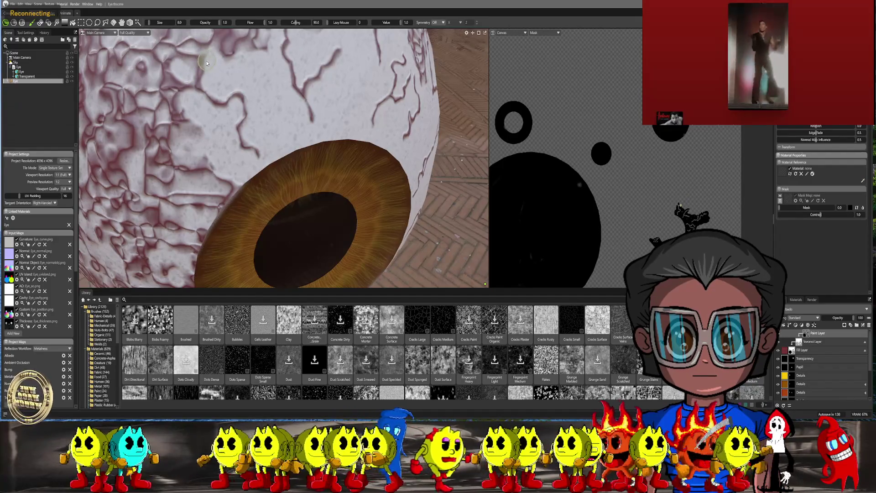
key("bracketleft")
key("bracketleft")
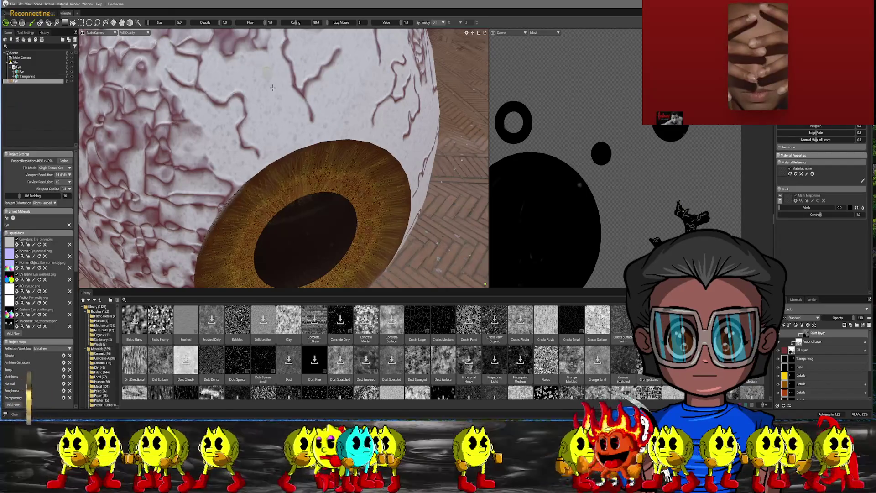
- Paint more veins over the top of the sclera, enlarging the brush from 5 up to 10
middle_click_drag(276, 117, 279, 187)
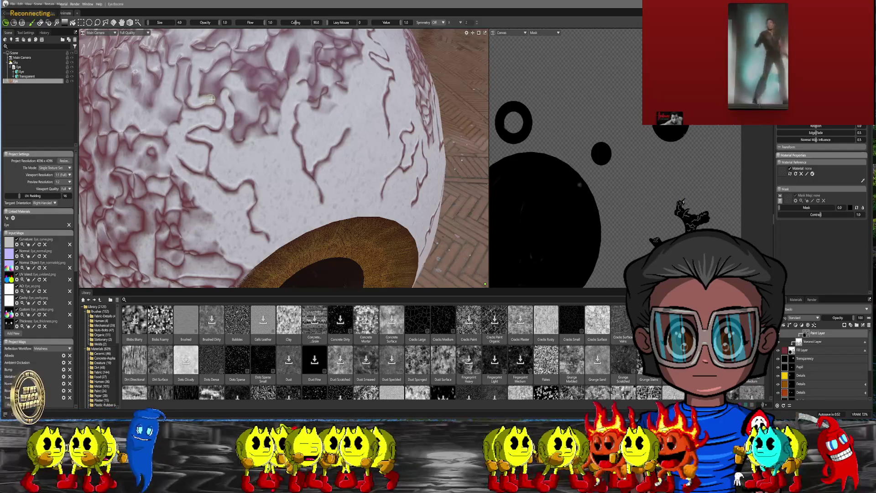
key("bracketright")
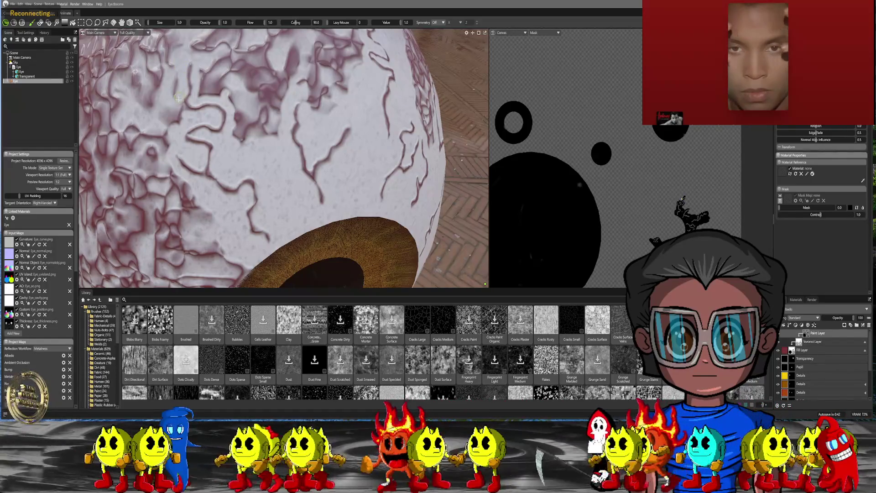
key("bracketright")
key("bracketright")
key("bracketright")
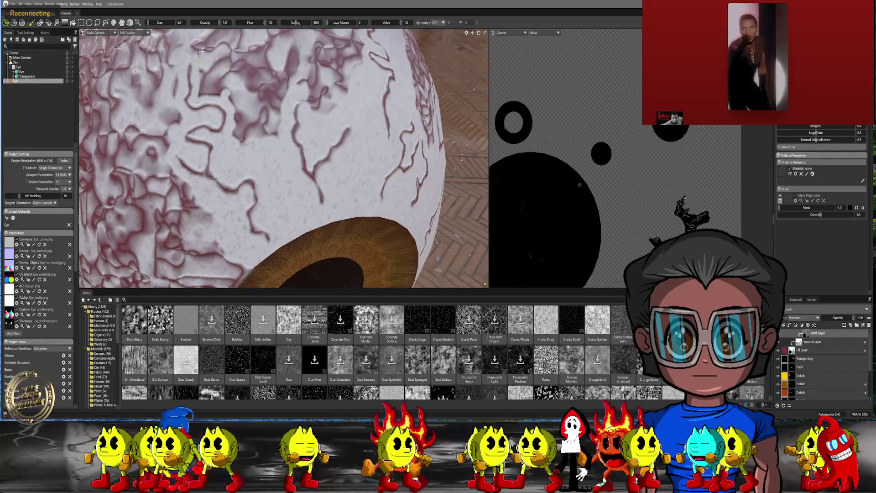
key("bracketright")
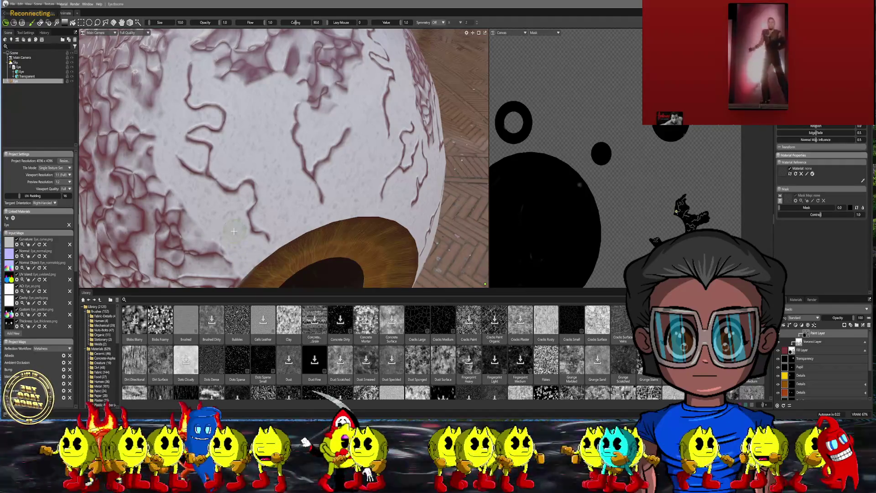
- Zoom out and orbit to view the whole eyeball in the street scene
scroll(257, 193, "down", 5)
mouse_move(257, 194)
left_mouse_down("alt")
mouse_move(244, 140)
mouse_move(269, 154)
mouse_move(248, 138)
left_mouse_up("alt")
scroll(275, 154, "up", 2)
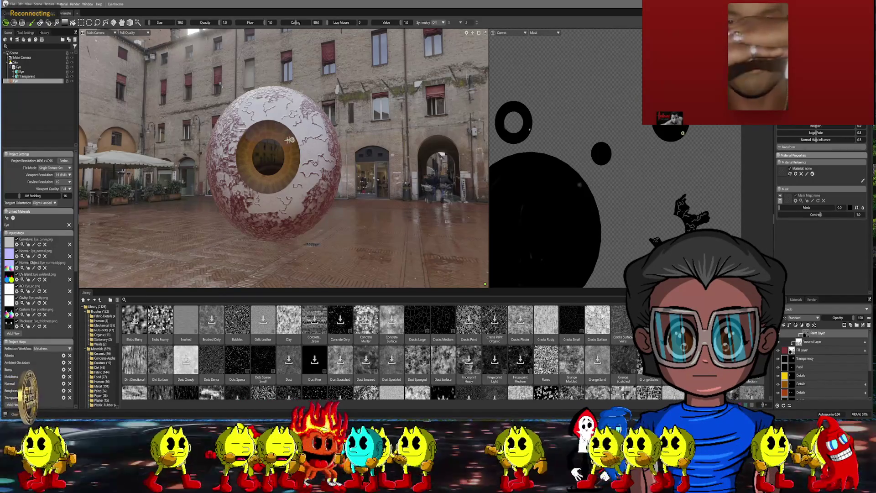
- Orbit close to the eyeball's side and paint veins with a slightly enlarged brush
mouse_move(418, 186)
right_mouse_down()
mouse_move(298, 146)
mouse_move(285, 155)
right_mouse_up()
scroll(374, 173, "up", 2)
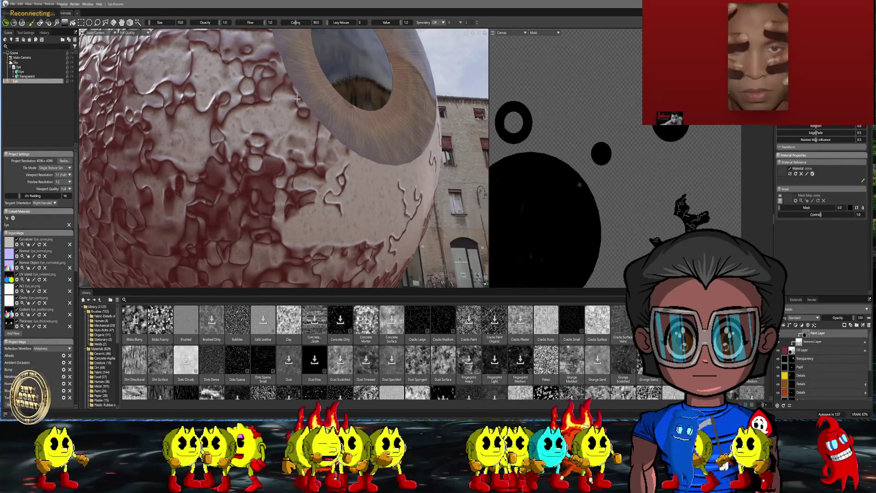
key("f")
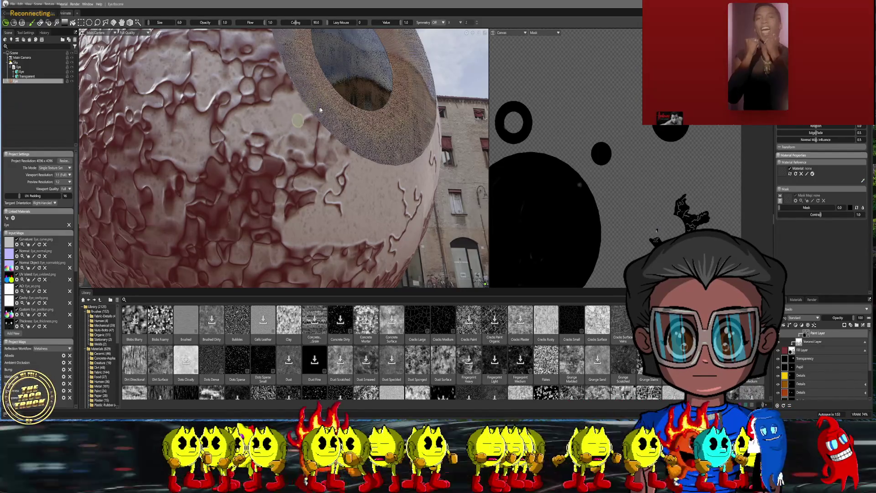
key("bracketright")
key("bracketright")
key("bracketright")
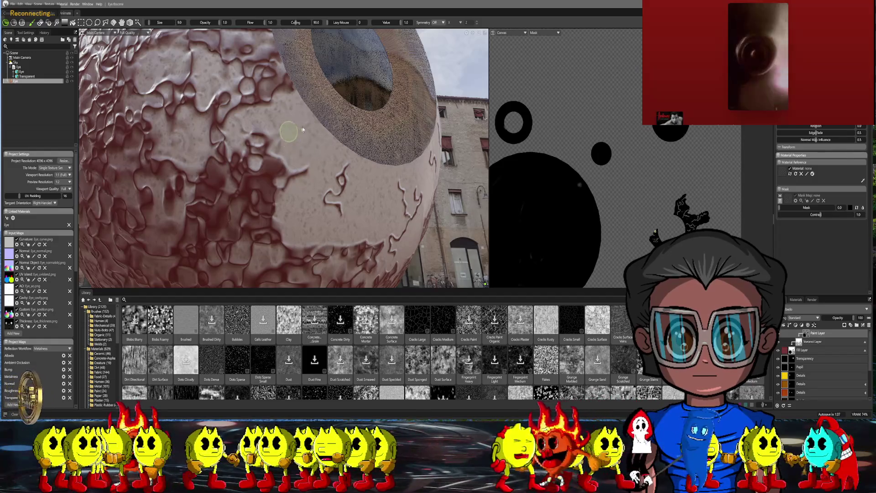
- Paint very fine veins on the lower sclera, add a lighter stroke on the left, and frame the eyeball
key("bracketleft")
key("bracketleft")
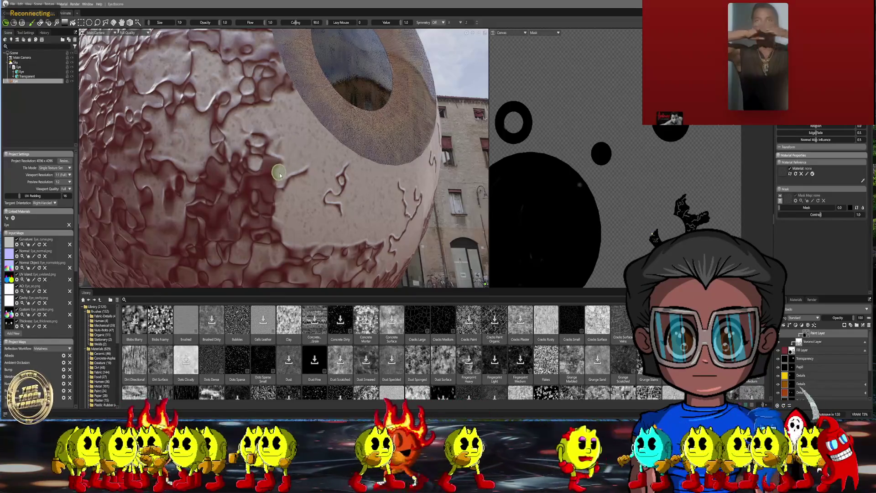
key("bracketleft")
key("bracketleft")
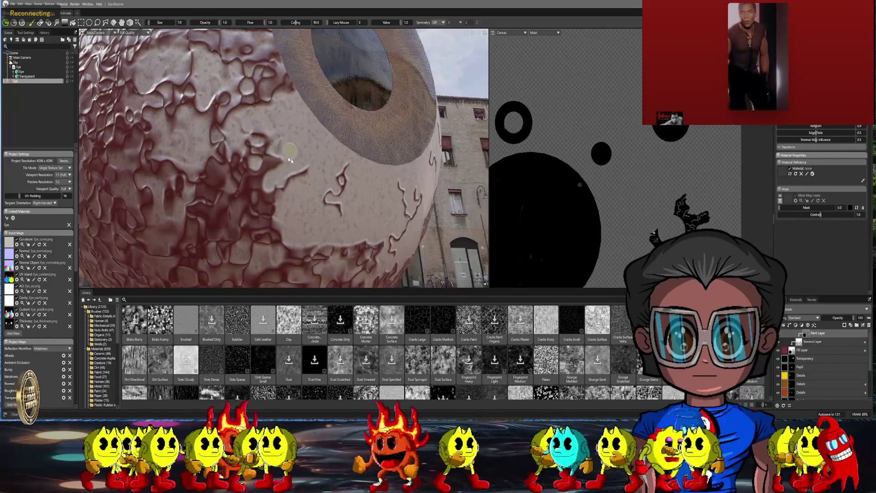
key("bracketleft")
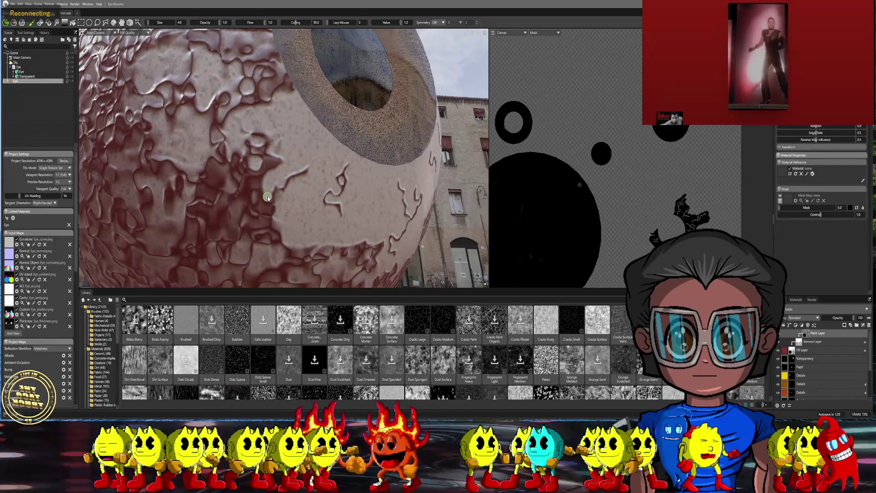
key("bracketright")
key("bracketright")
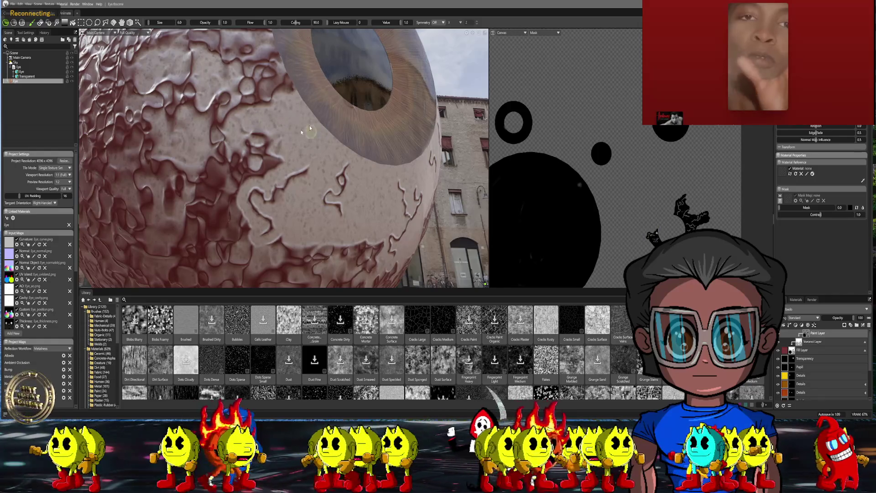
key("bracketright")
mouse_move(215, 151)
left_mouse_down()
mouse_move(233, 165)
mouse_move(274, 161)
mouse_move(226, 182)
mouse_move(242, 182)
mouse_move(230, 197)
mouse_move(253, 247)
left_mouse_up()
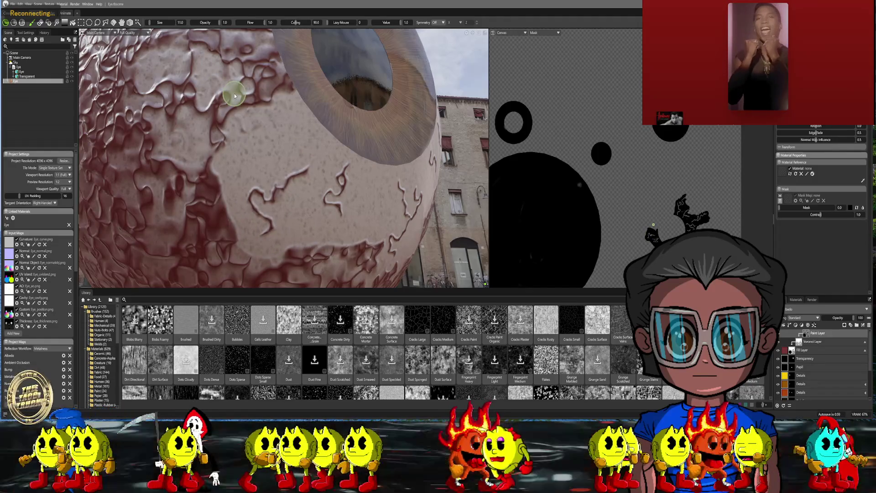
key("f")
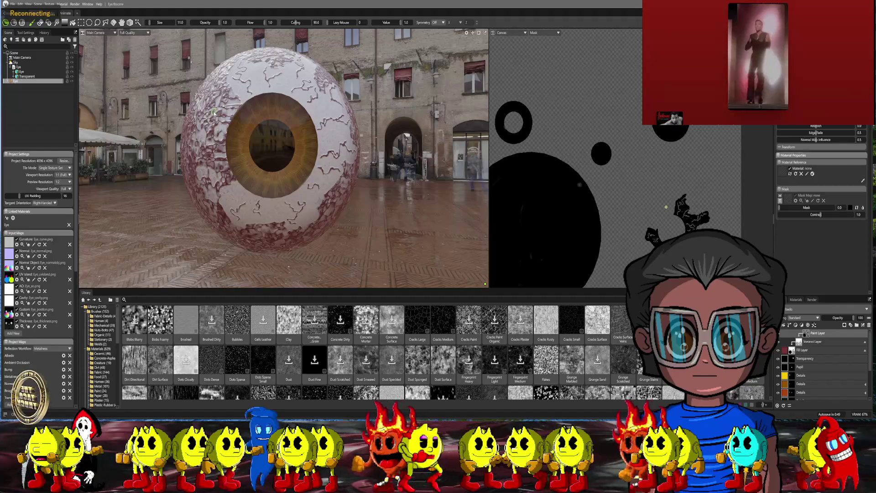
- Orbit close to the eyeball and paint fine veins with a reduced brush
mouse_move(243, 85)
middle_mouse_down()
mouse_move(265, 112)
mouse_move(267, 140)
middle_mouse_up()
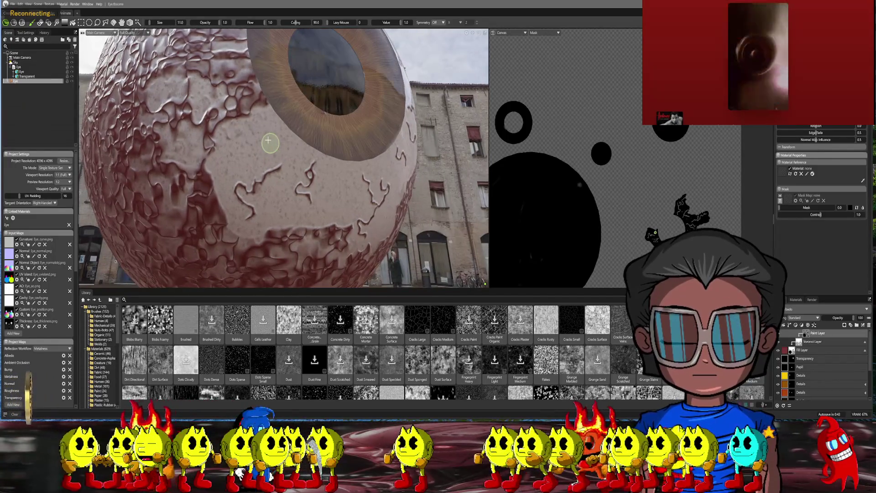
key("bracketleft")
key("bracketleft")
key("bracketleft")
key("bracketleft")
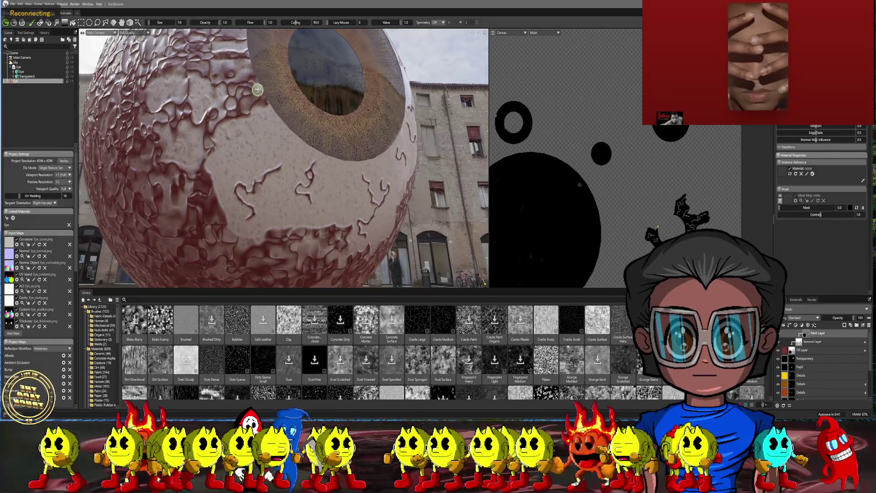
key("bracketleft")
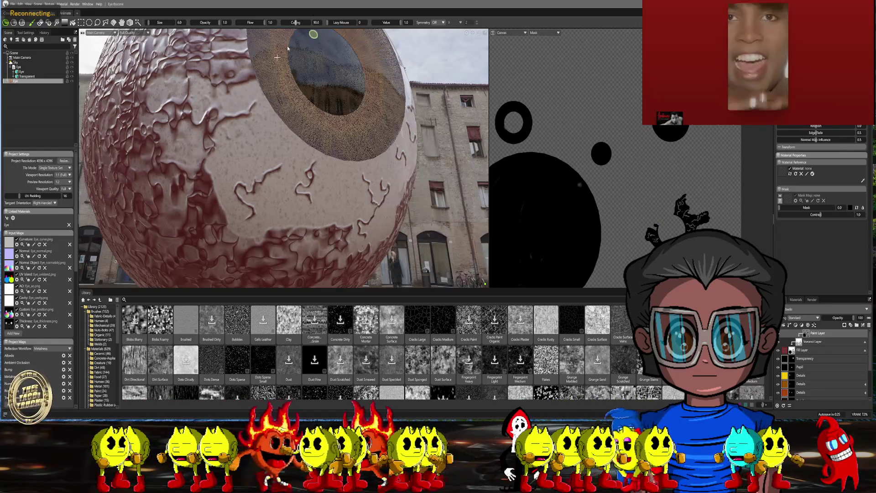
right_click_drag(237, 97, 245, 137)
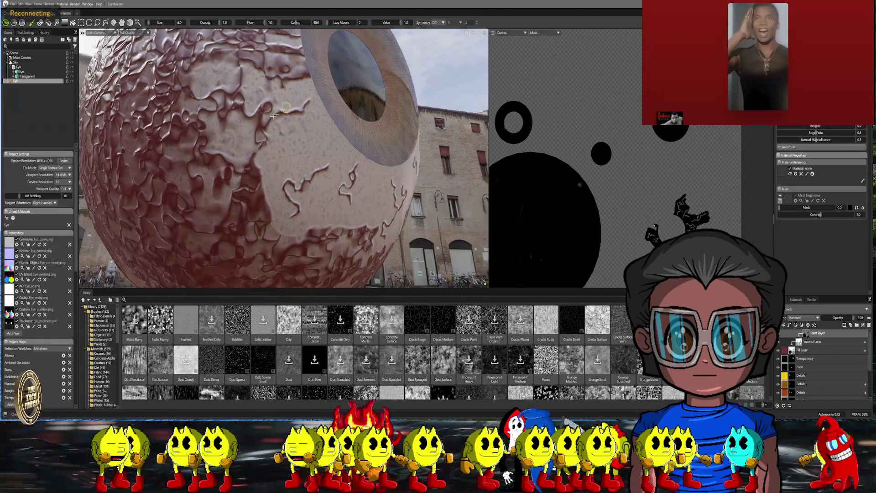
key("bracketleft")
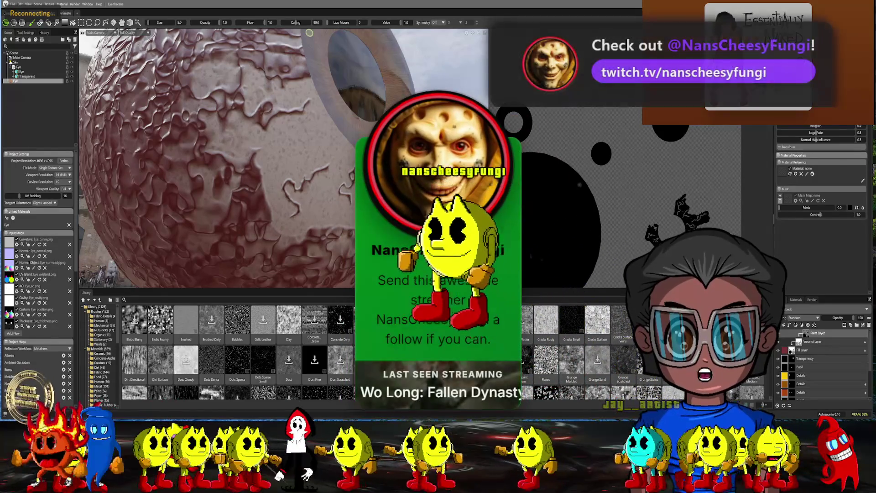
- Bring the brown iris into view and paint very thin veins on the sclera beside it
left_click_drag(310, 33, 256, 68, "alt")
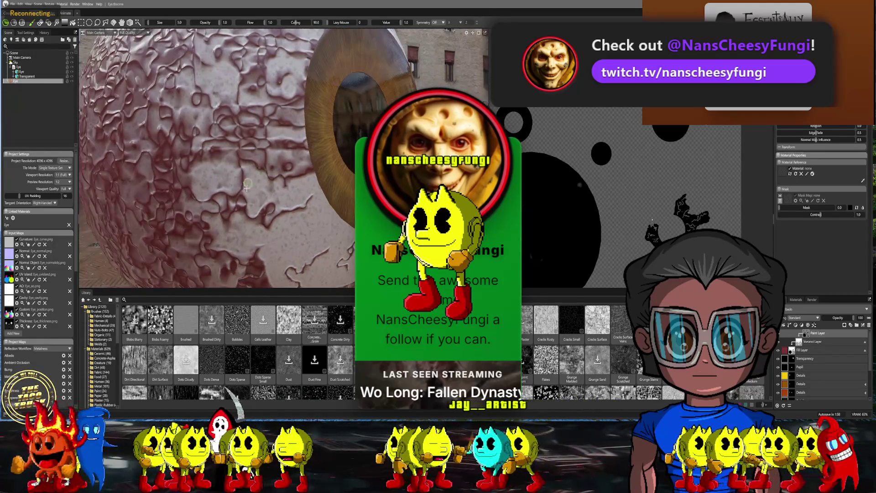
left_click_drag(288, 136, 304, 126, "alt")
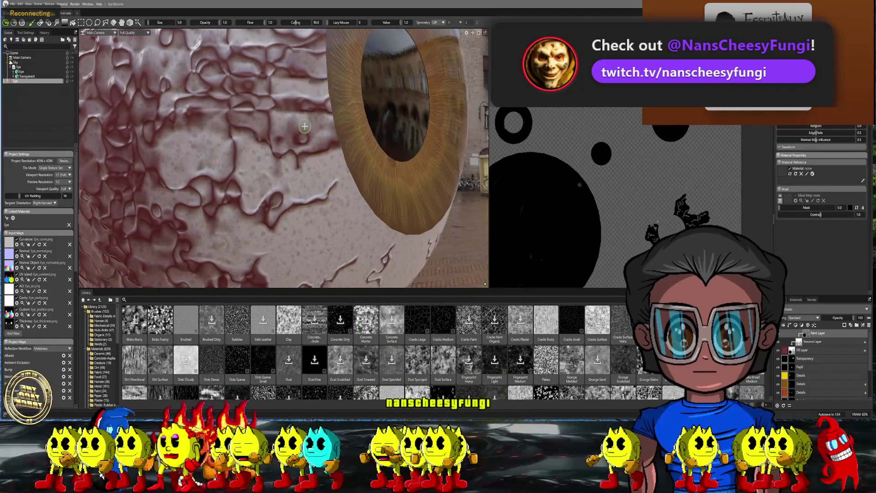
key("bracketleft")
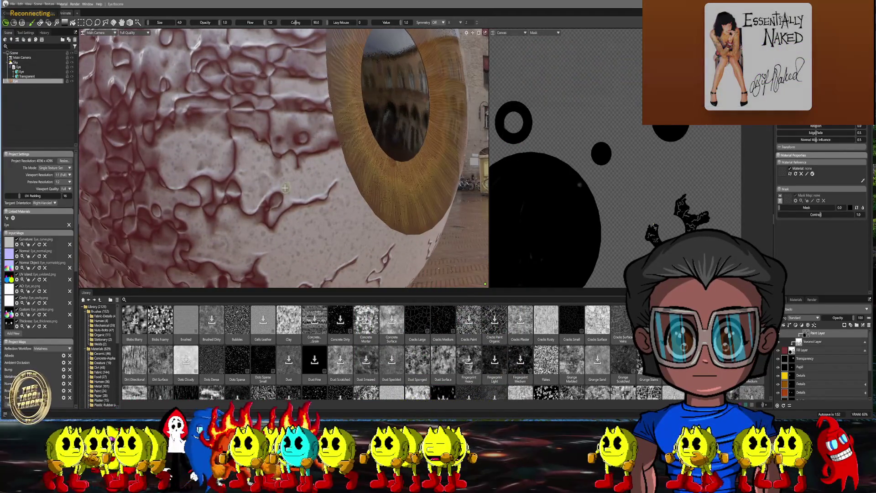
key("bracketleft")
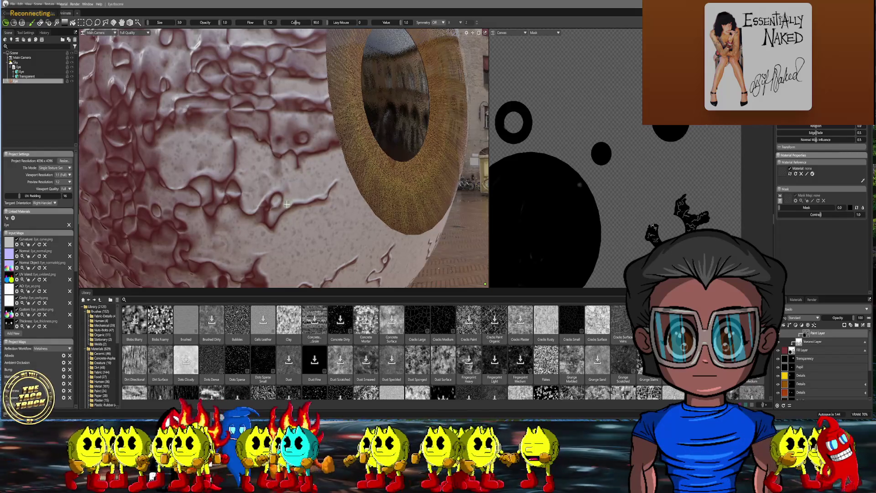
key("bracketleft")
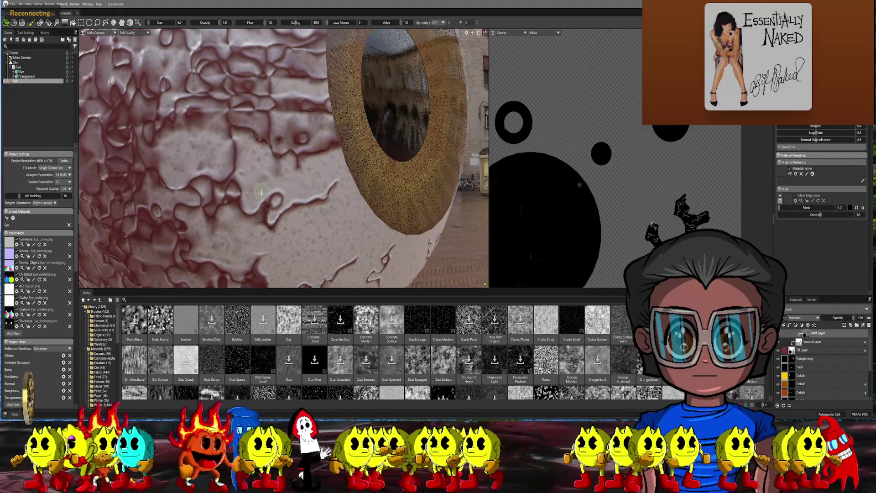
key("bracketleft")
key("bracketleft")
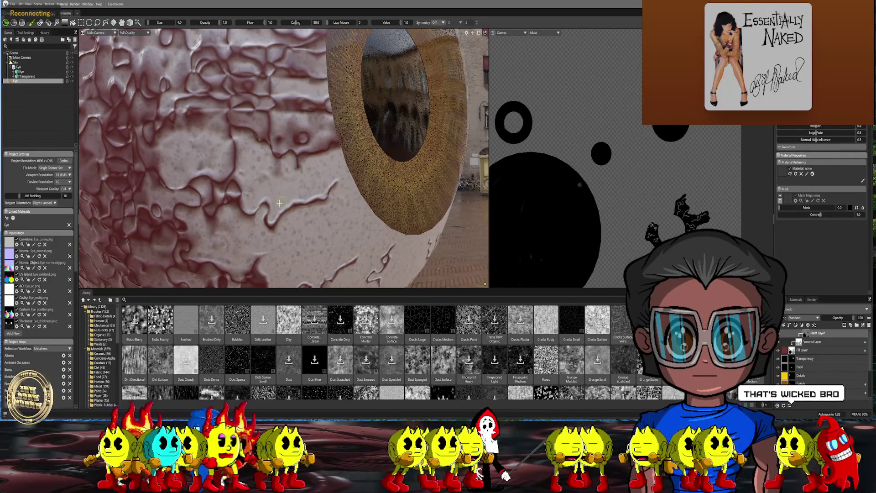
key("bracketright")
key("bracketright")
key("bracketright")
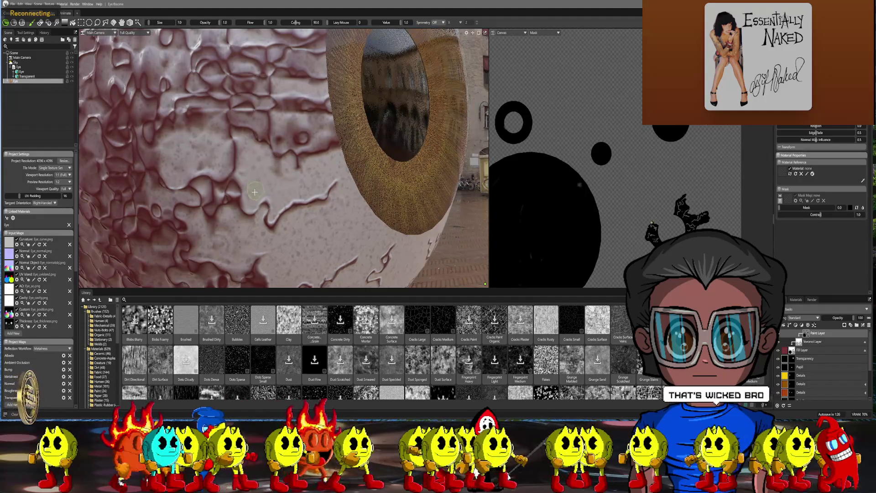
key("bracketleft")
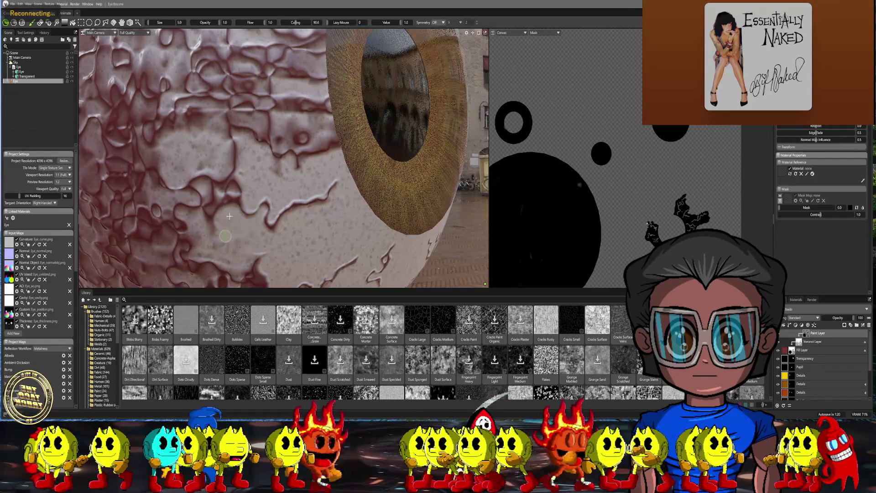
key("bracketright")
key("bracketright")
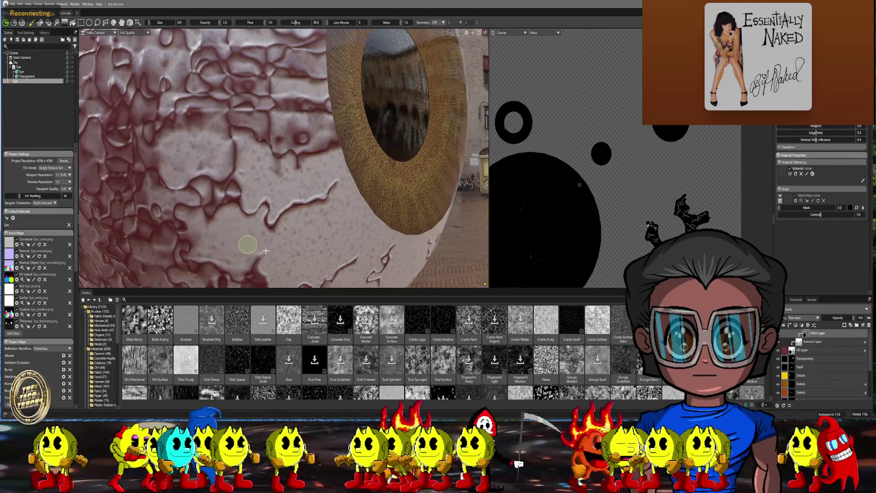
key("bracketleft")
key("bracketleft")
key("bracketleft")
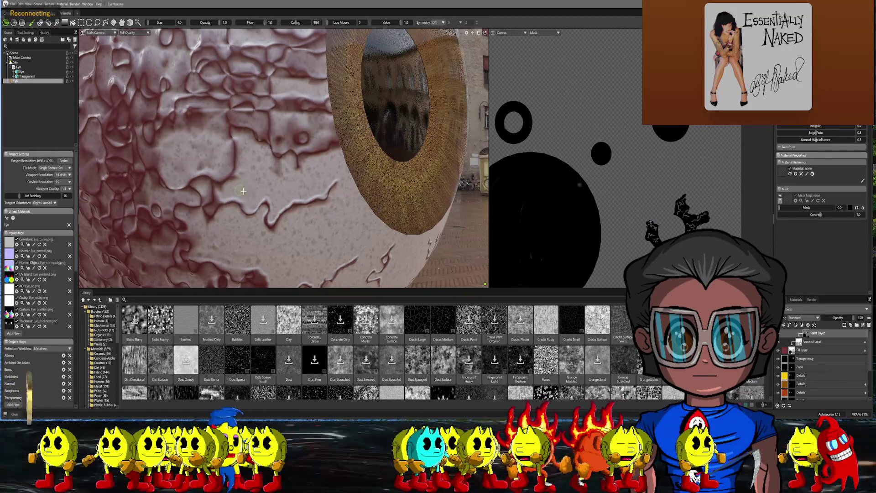
- Paint thicker vein strokes beside the iris, then frame the whole eyeball
key("bracketright")
key("bracketright")
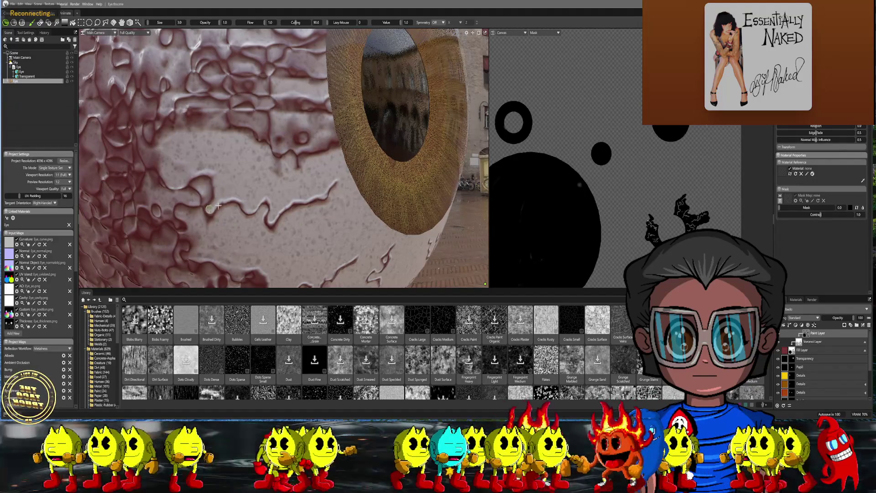
key("bracketright")
key("bracketright")
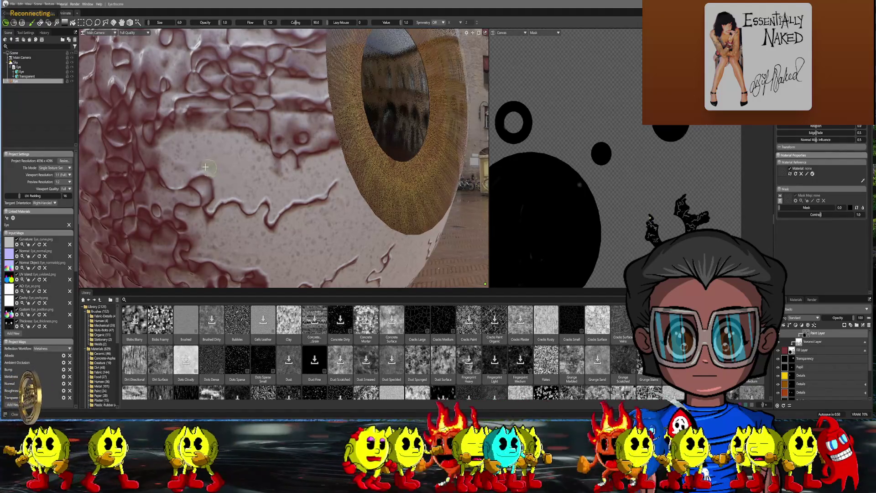
key("bracketleft")
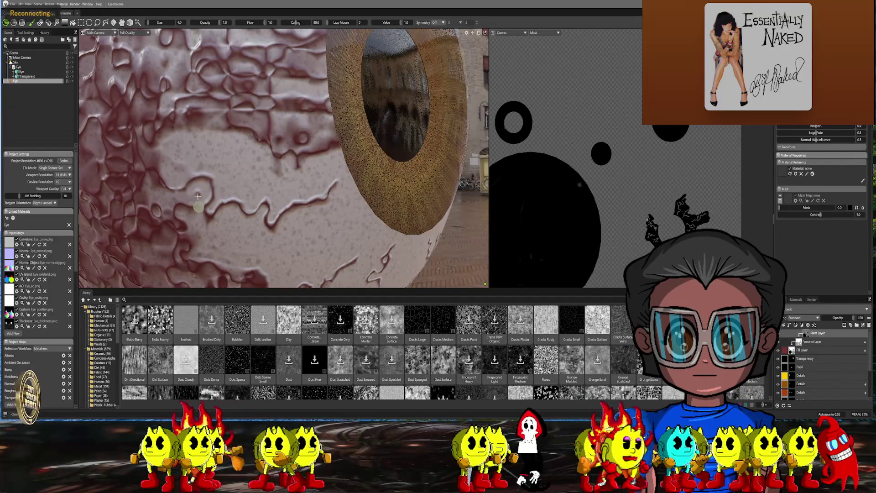
key("bracketright")
key("bracketright")
key("bracketright")
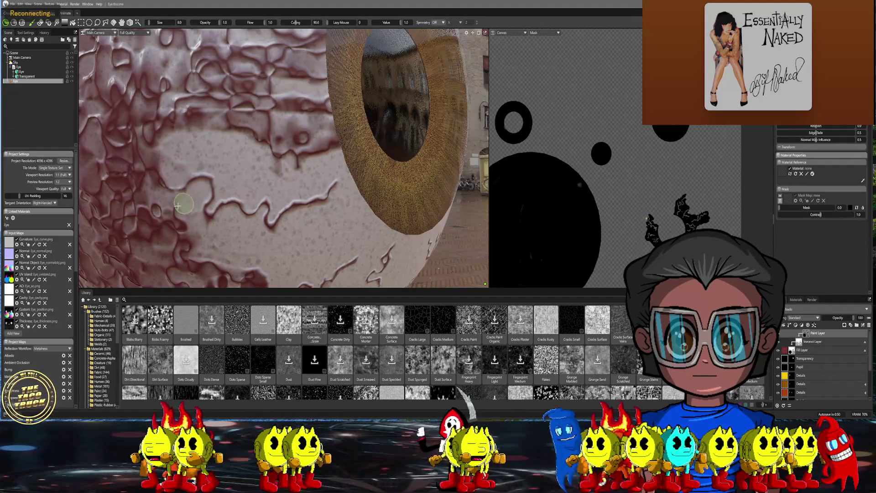
key("bracketright")
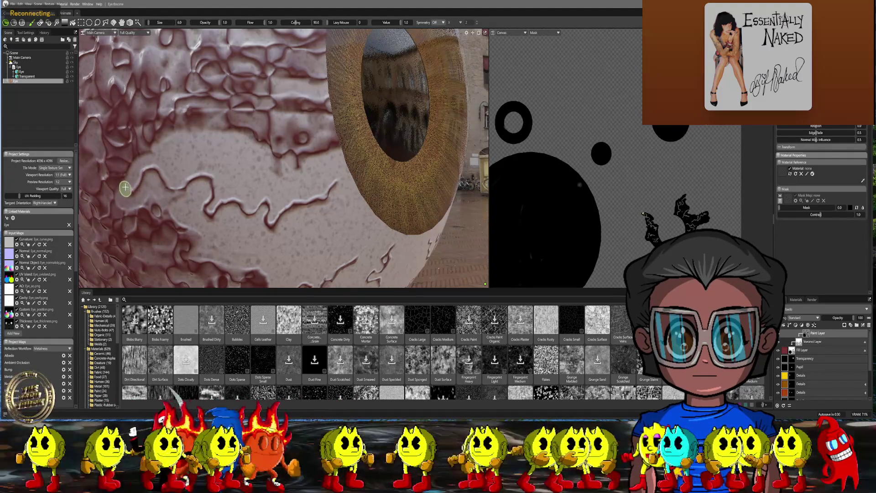
key("f")
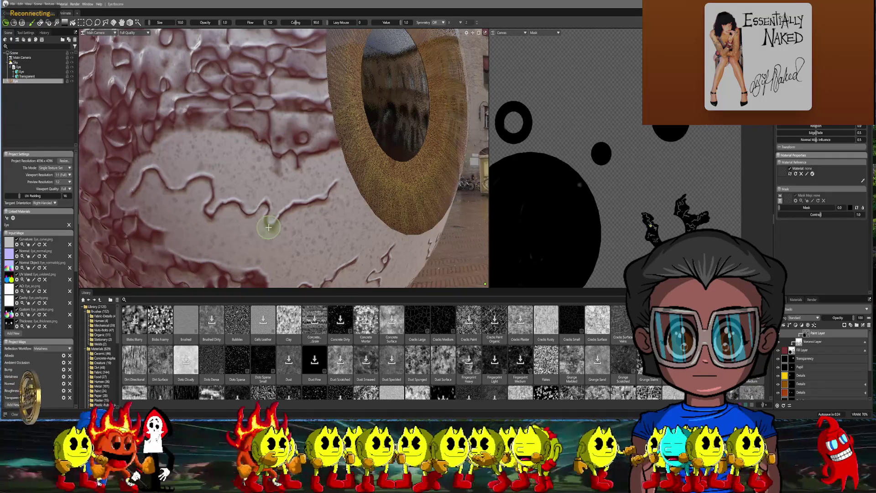
key("Home")
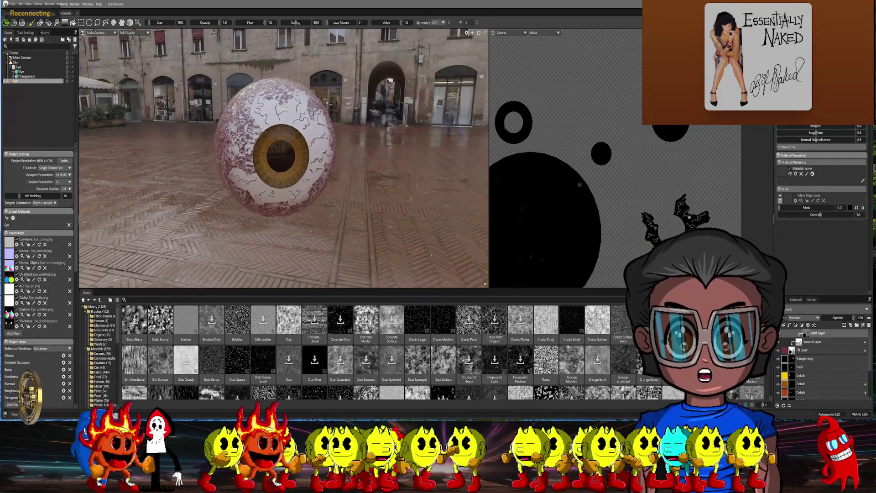
mouse_move(249, 207)
right_mouse_down()
mouse_move(247, 178)
mouse_move(266, 157)
right_mouse_up()
scroll(266, 156, "up", 6)
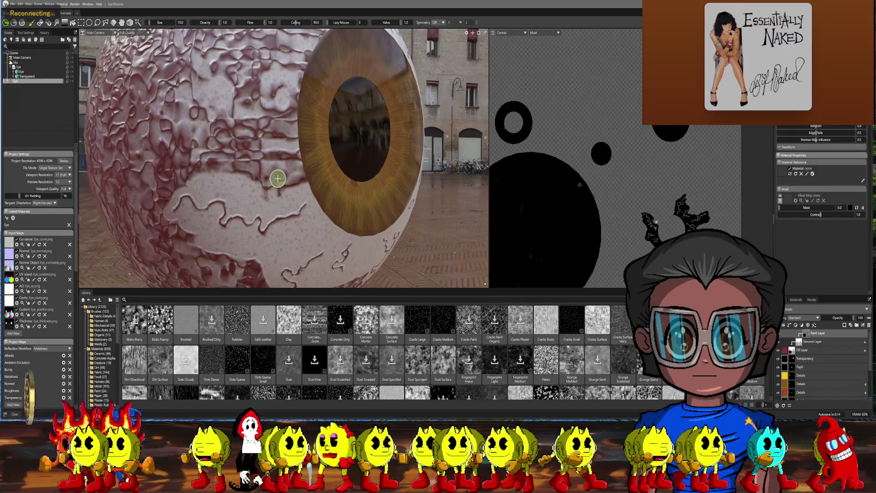
key("bracketleft")
key("bracketleft")
key("bracketleft")
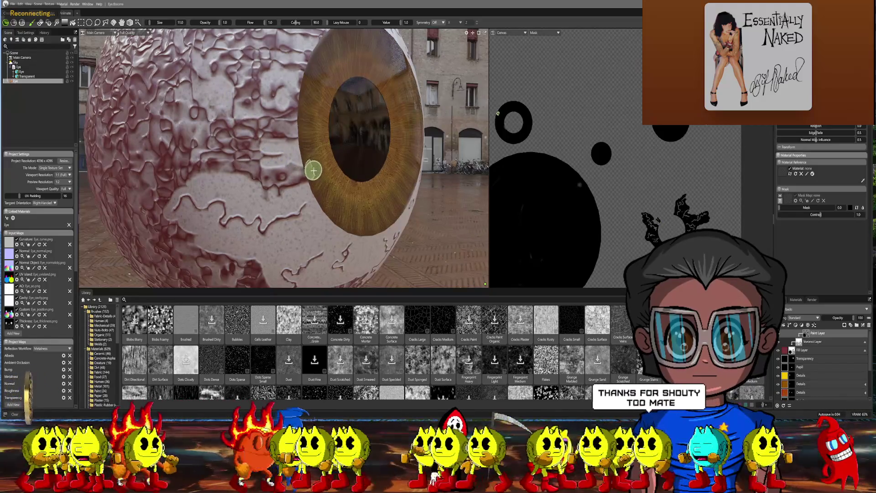
right_click_drag(301, 168, 290, 174)
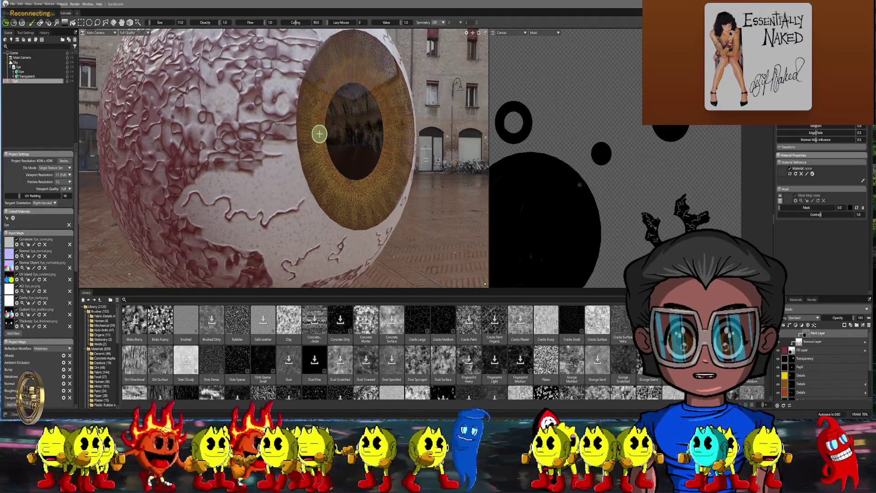
scroll(322, 123, "up", 5)
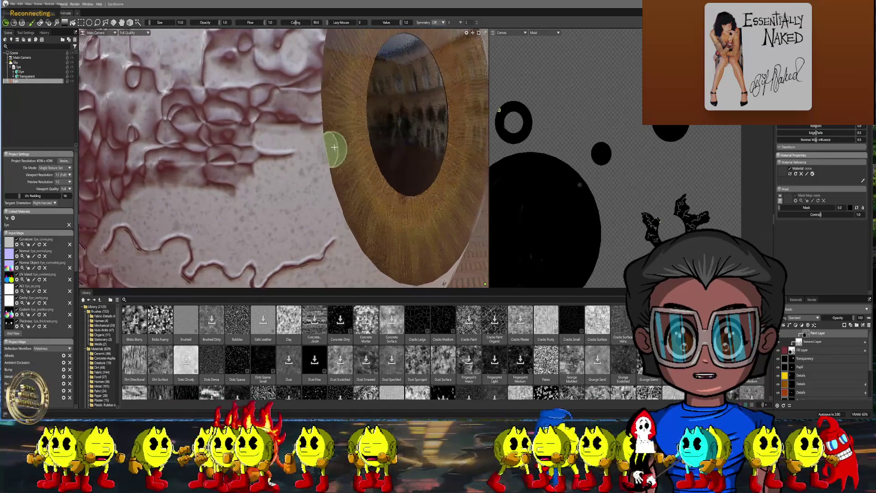
- Try pale strokes over the veined sclera, then undo them with Ctrl+Z
key("bracketleft")
key("bracketleft")
key("bracketleft")
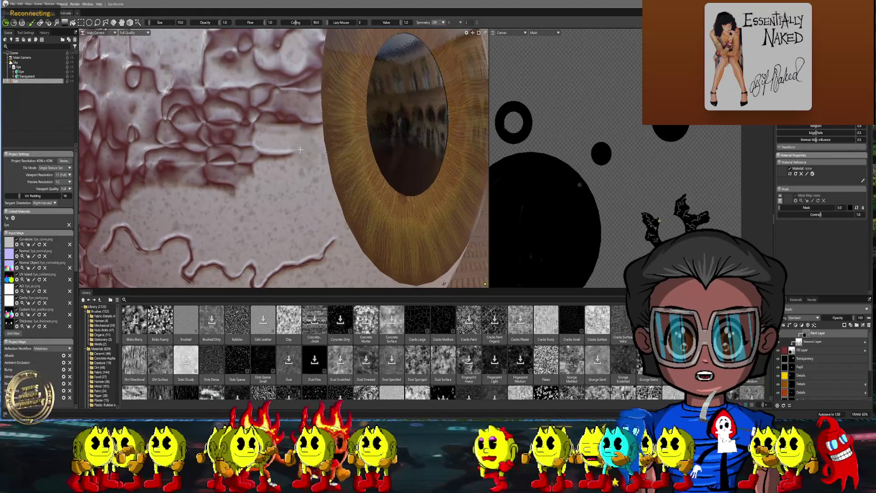
key("bracketleft")
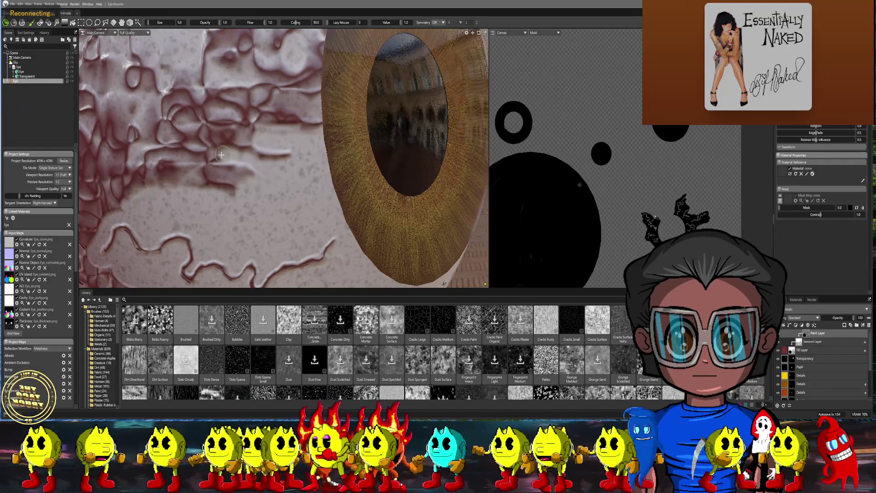
mouse_move(222, 164)
left_mouse_down()
mouse_move(250, 172)
mouse_move(167, 167)
mouse_move(153, 175)
left_mouse_up()
key("bracketright")
key("bracketright")
key("bracketright")
mouse_move(201, 191)
left_mouse_down()
mouse_move(255, 157)
mouse_move(220, 161)
left_mouse_up()
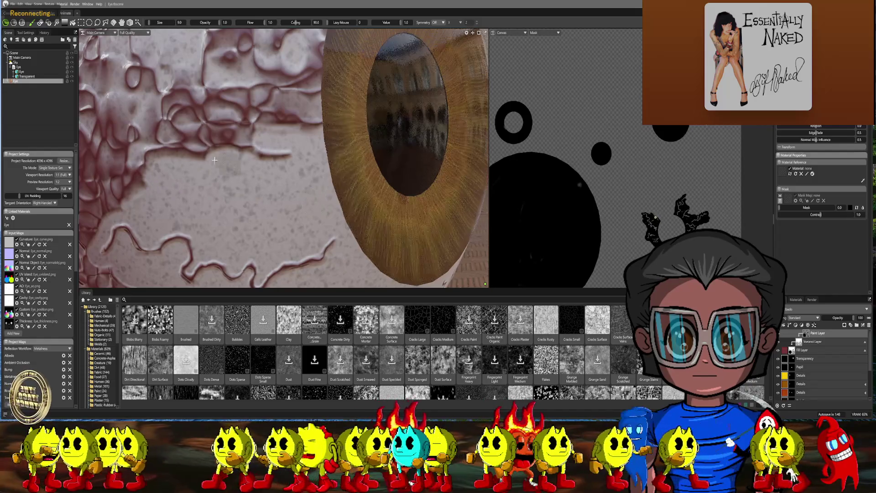
key("ctrl+z")
key("bracketleft")
key("bracketleft")
key("bracketleft")
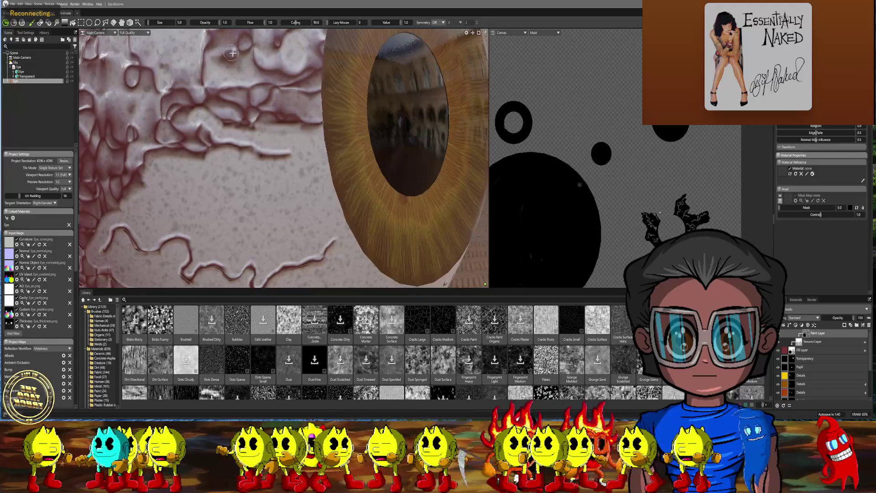
- Paint fine vein lines in the pale patch beside the iris, then pull back to see the whole eyeball
left_click_drag(203, 107, 195, 112)
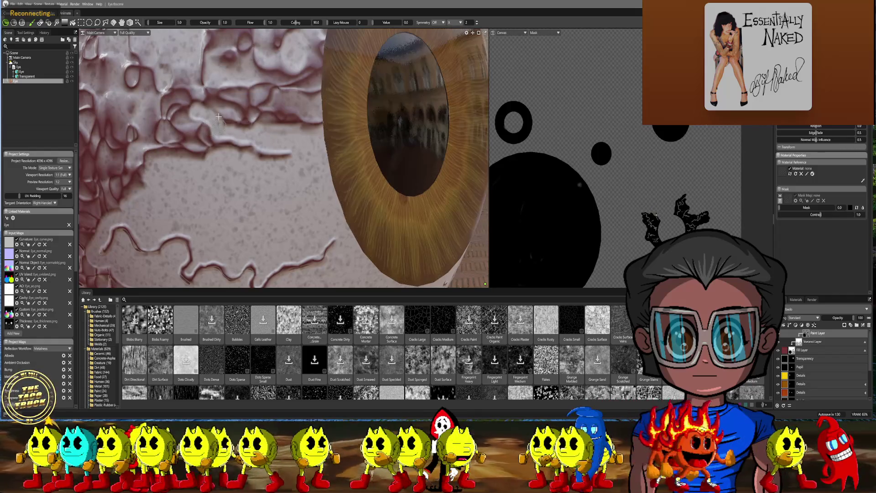
key("bracketleft")
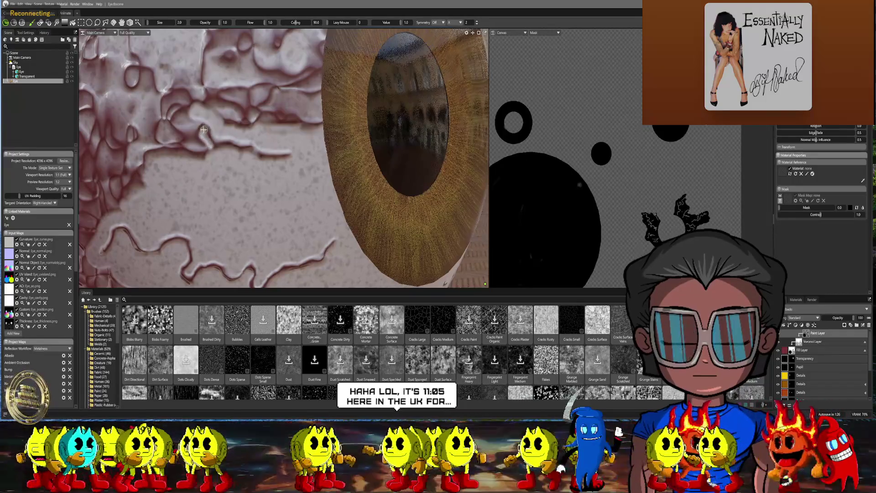
key("bracketright")
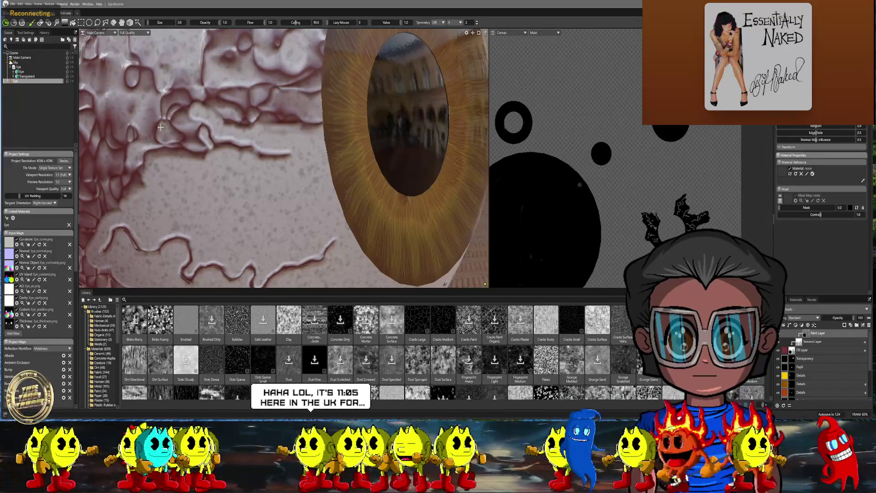
key("bracketright")
key("bracketleft")
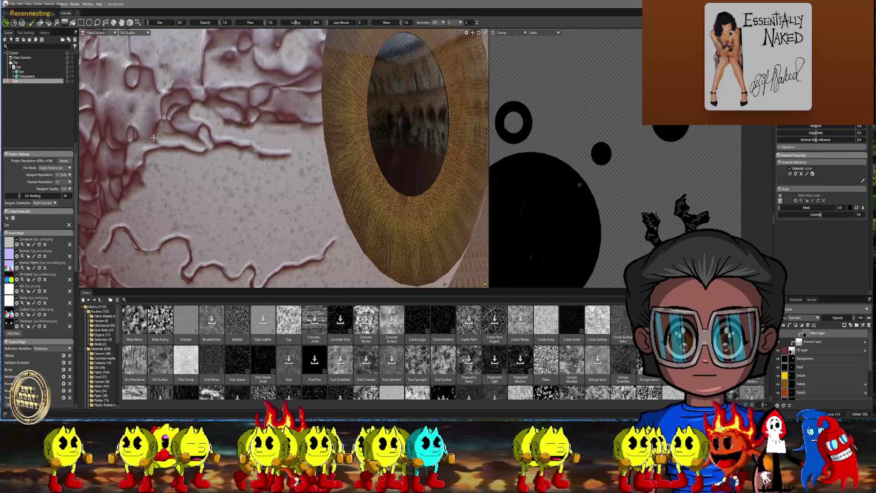
key("bracketright")
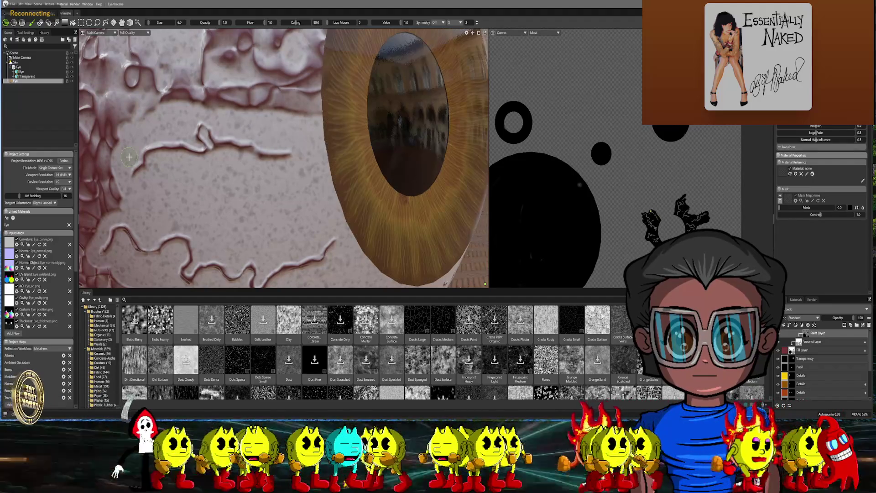
scroll(149, 227, "down", 5)
mouse_move(143, 188)
left_mouse_down("alt")
mouse_move(137, 191)
mouse_move(151, 196)
mouse_move(143, 203)
left_mouse_up("alt")
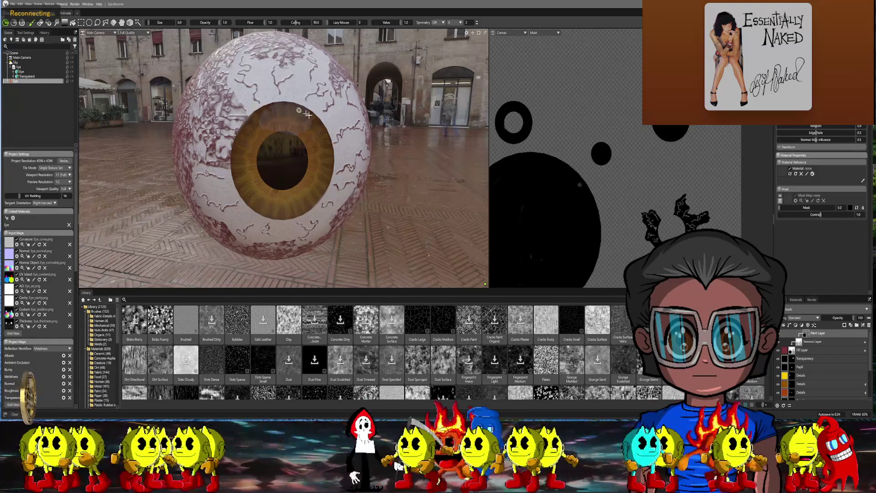
left_click_drag(409, 186, 383, 191)
scroll(383, 191, "up", 5)
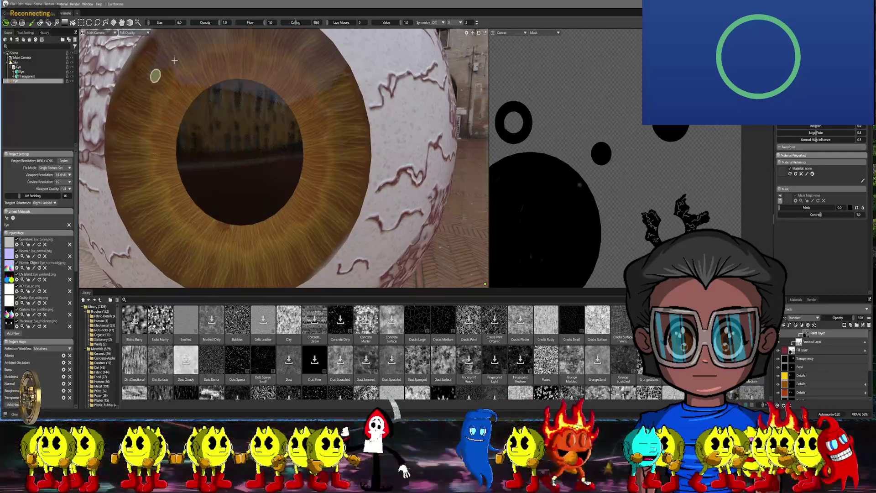
scroll(248, 177, "down", 5)
mouse_move(248, 177)
left_mouse_down()
mouse_move(256, 186)
mouse_move(294, 165)
left_mouse_up()
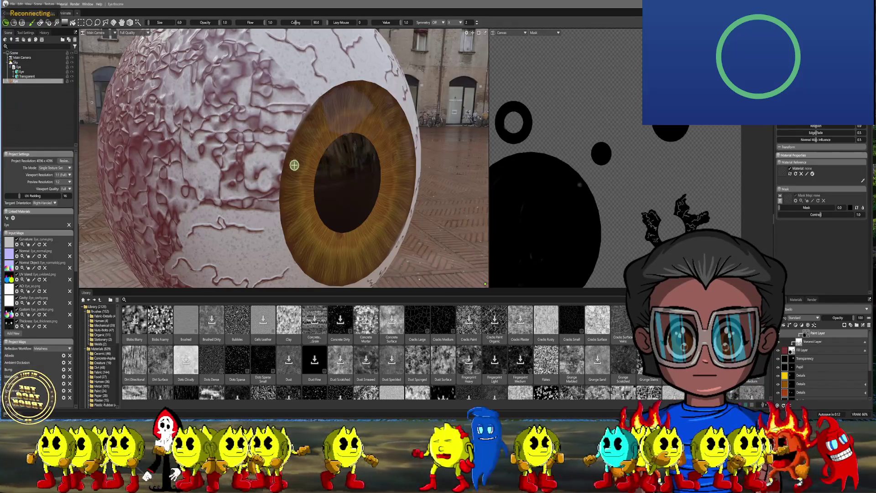
left_click_drag(266, 161, 283, 172)
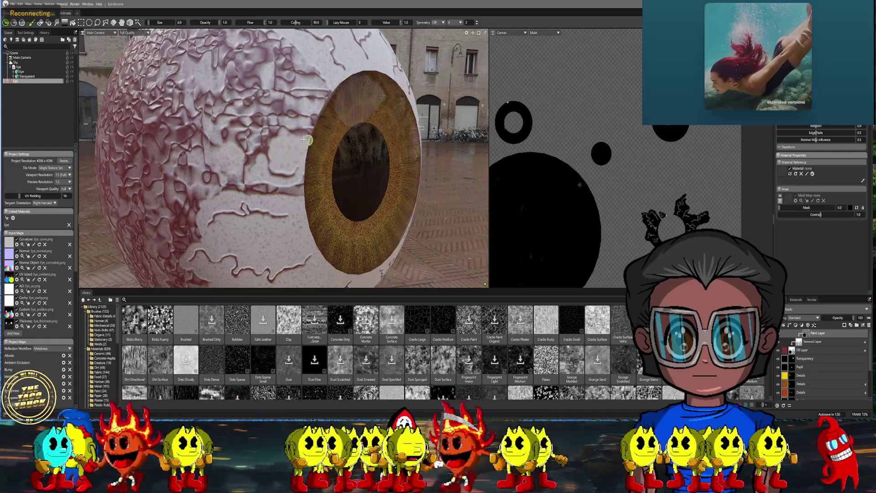
key("bracketright")
key("bracketright")
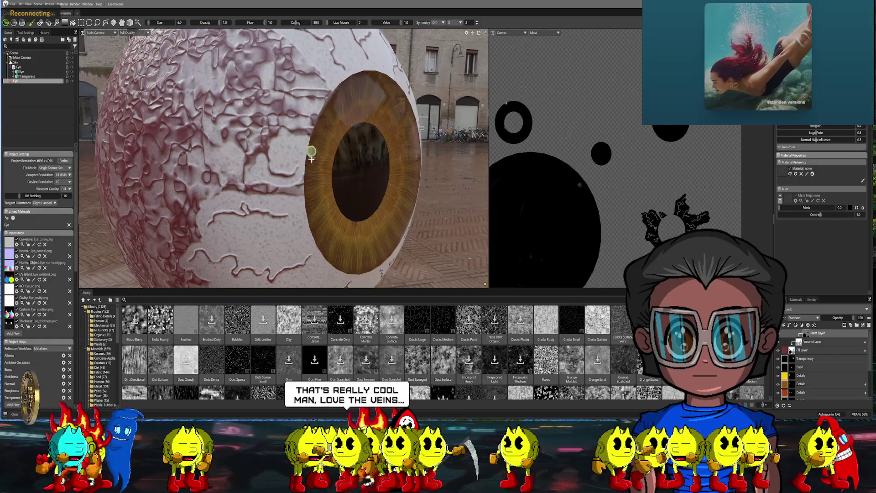
key("bracketright")
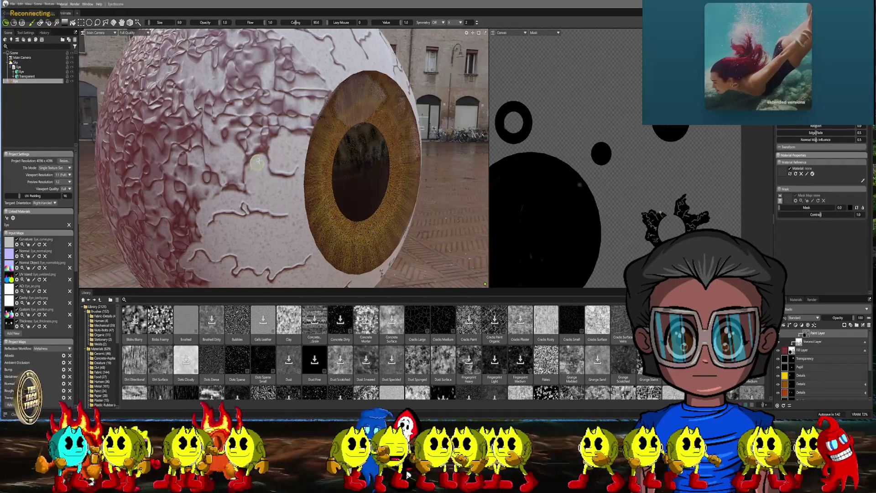
key("bracketleft")
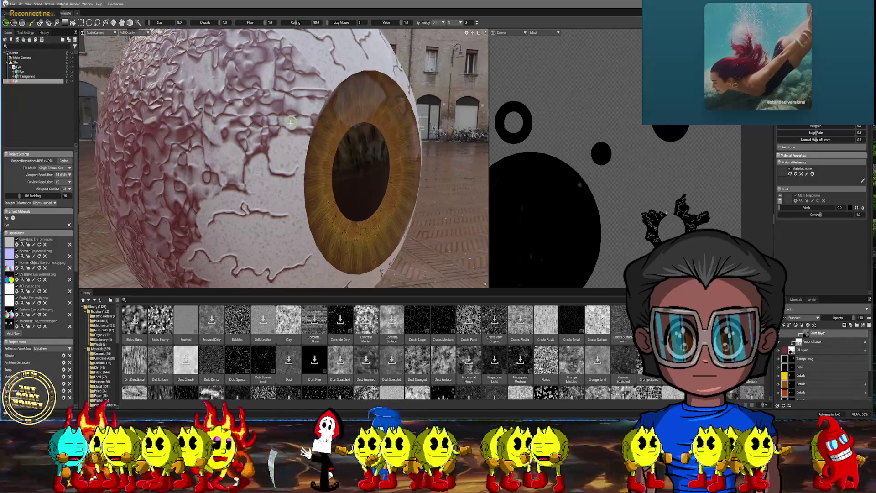